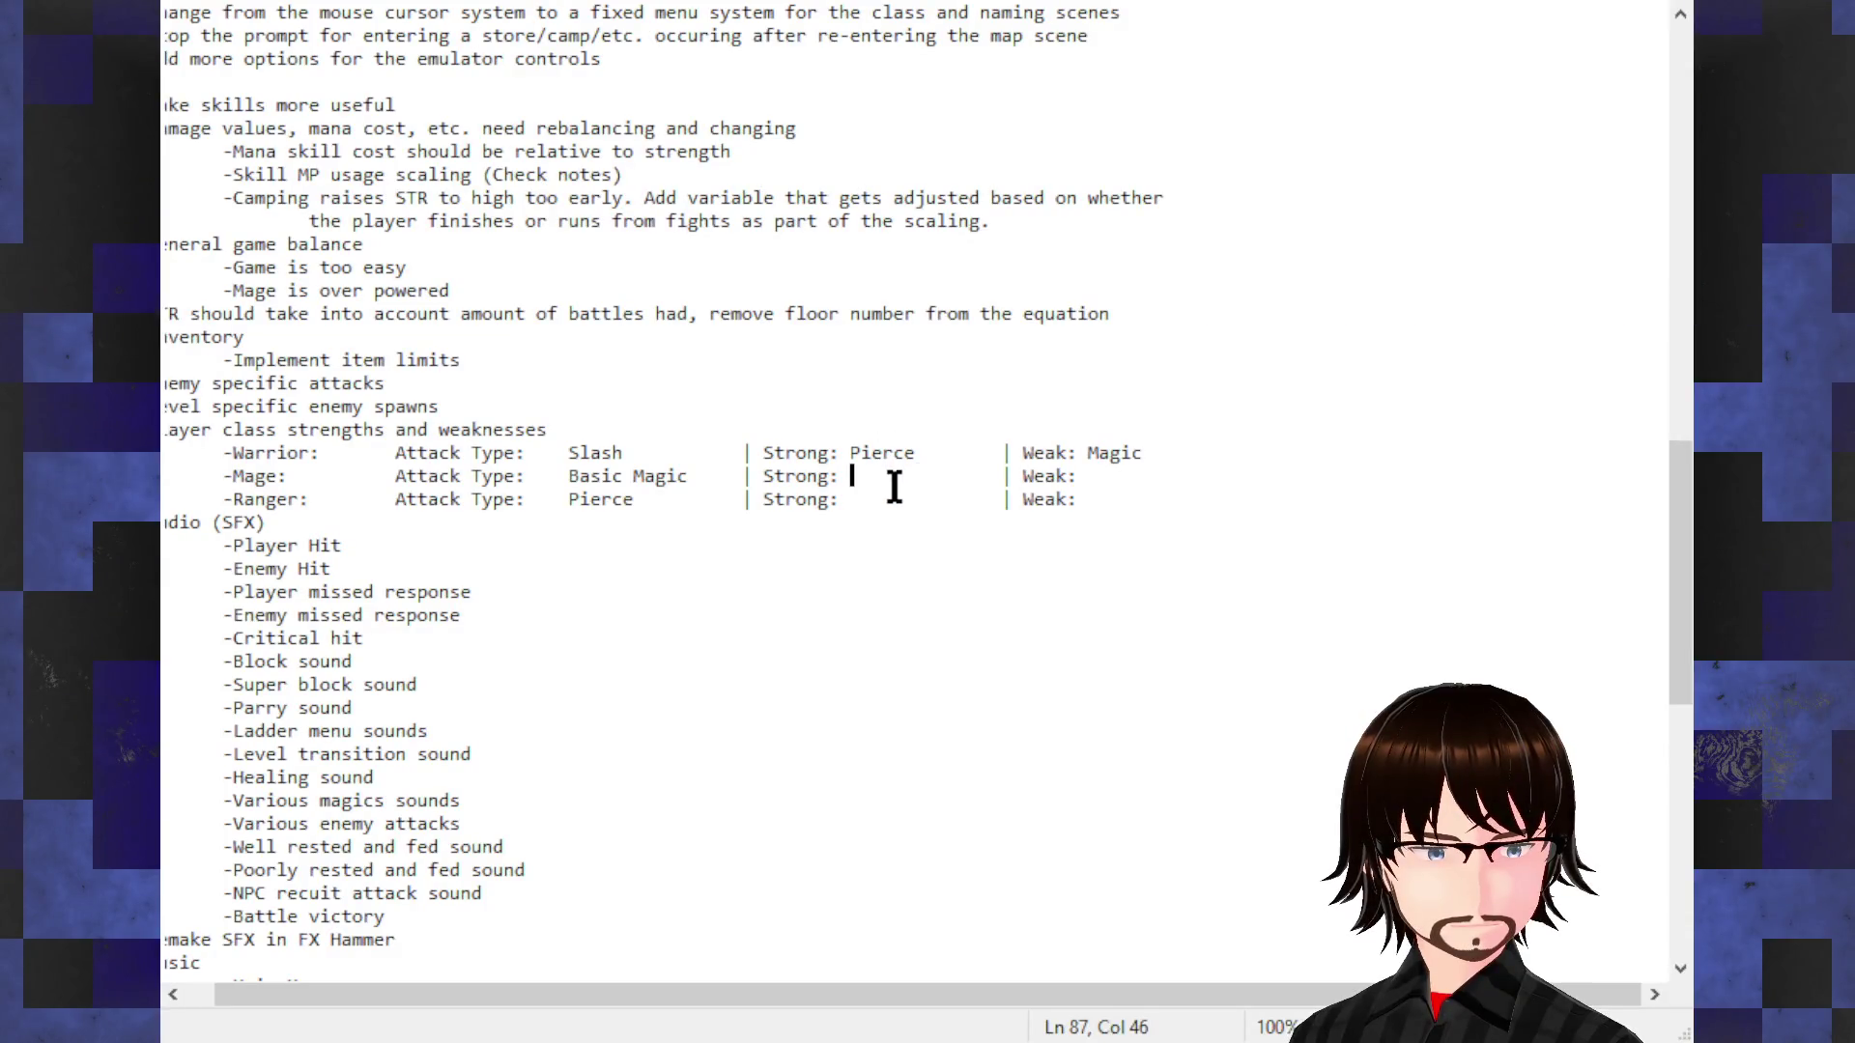
Step: Switch from Google Sheets to the game-dev notes and move to the Mage's Strong entry
left_click(888, 453)
left_click(859, 474)
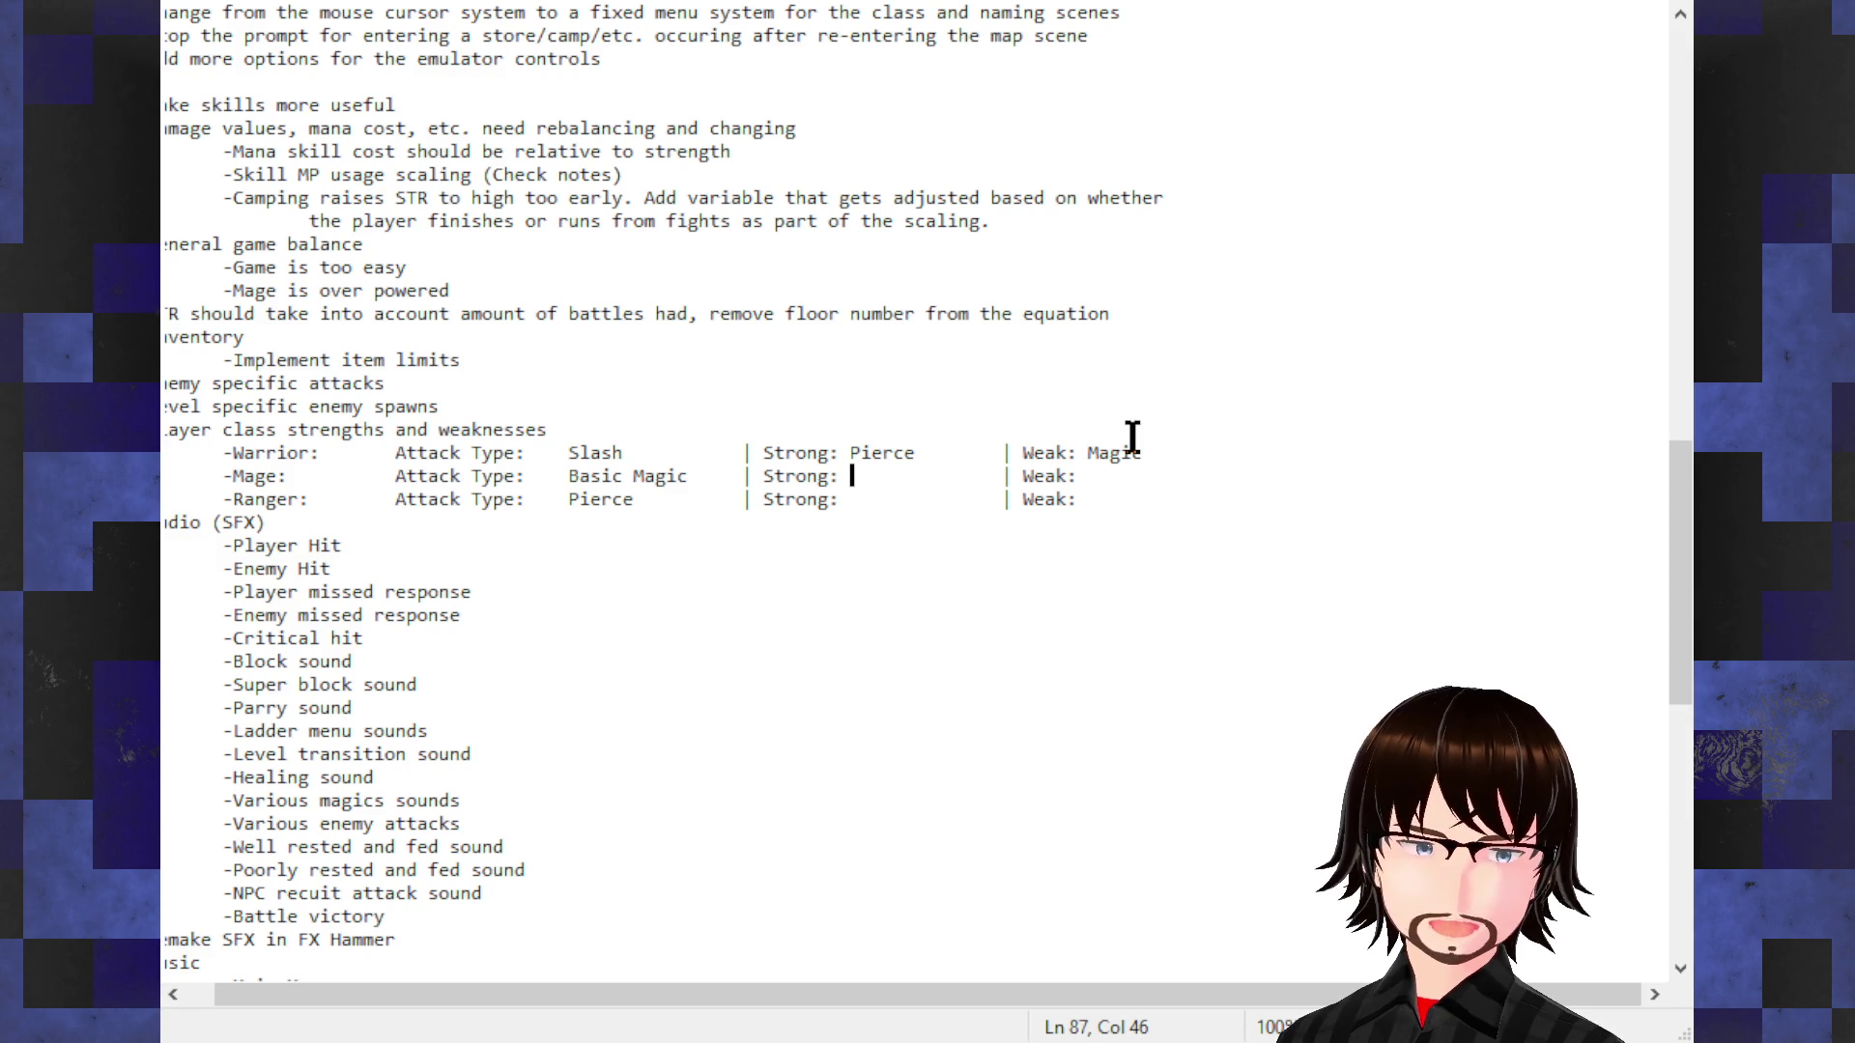
Step: Enter Slash as the Mage's strength and Magic as the Ranger's strength
key("BackSpace")
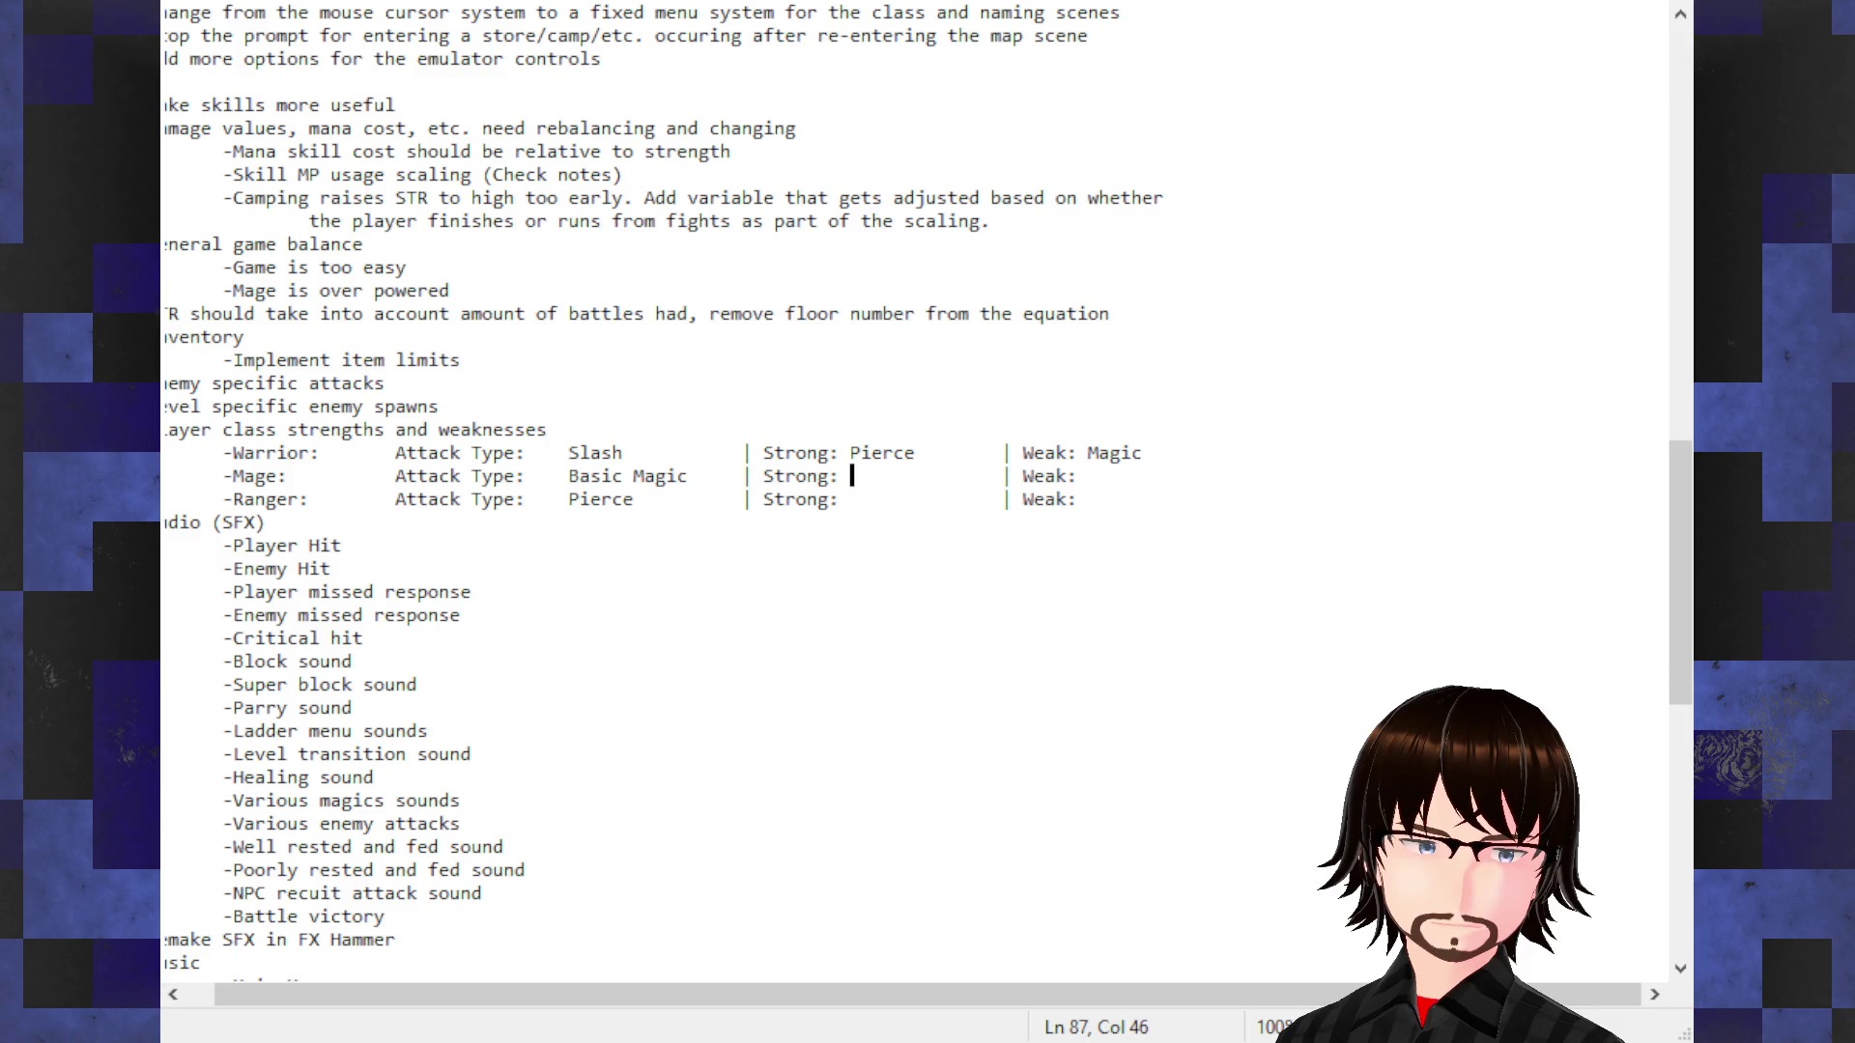
type("Slash")
key("Down")
key("BackSpace")
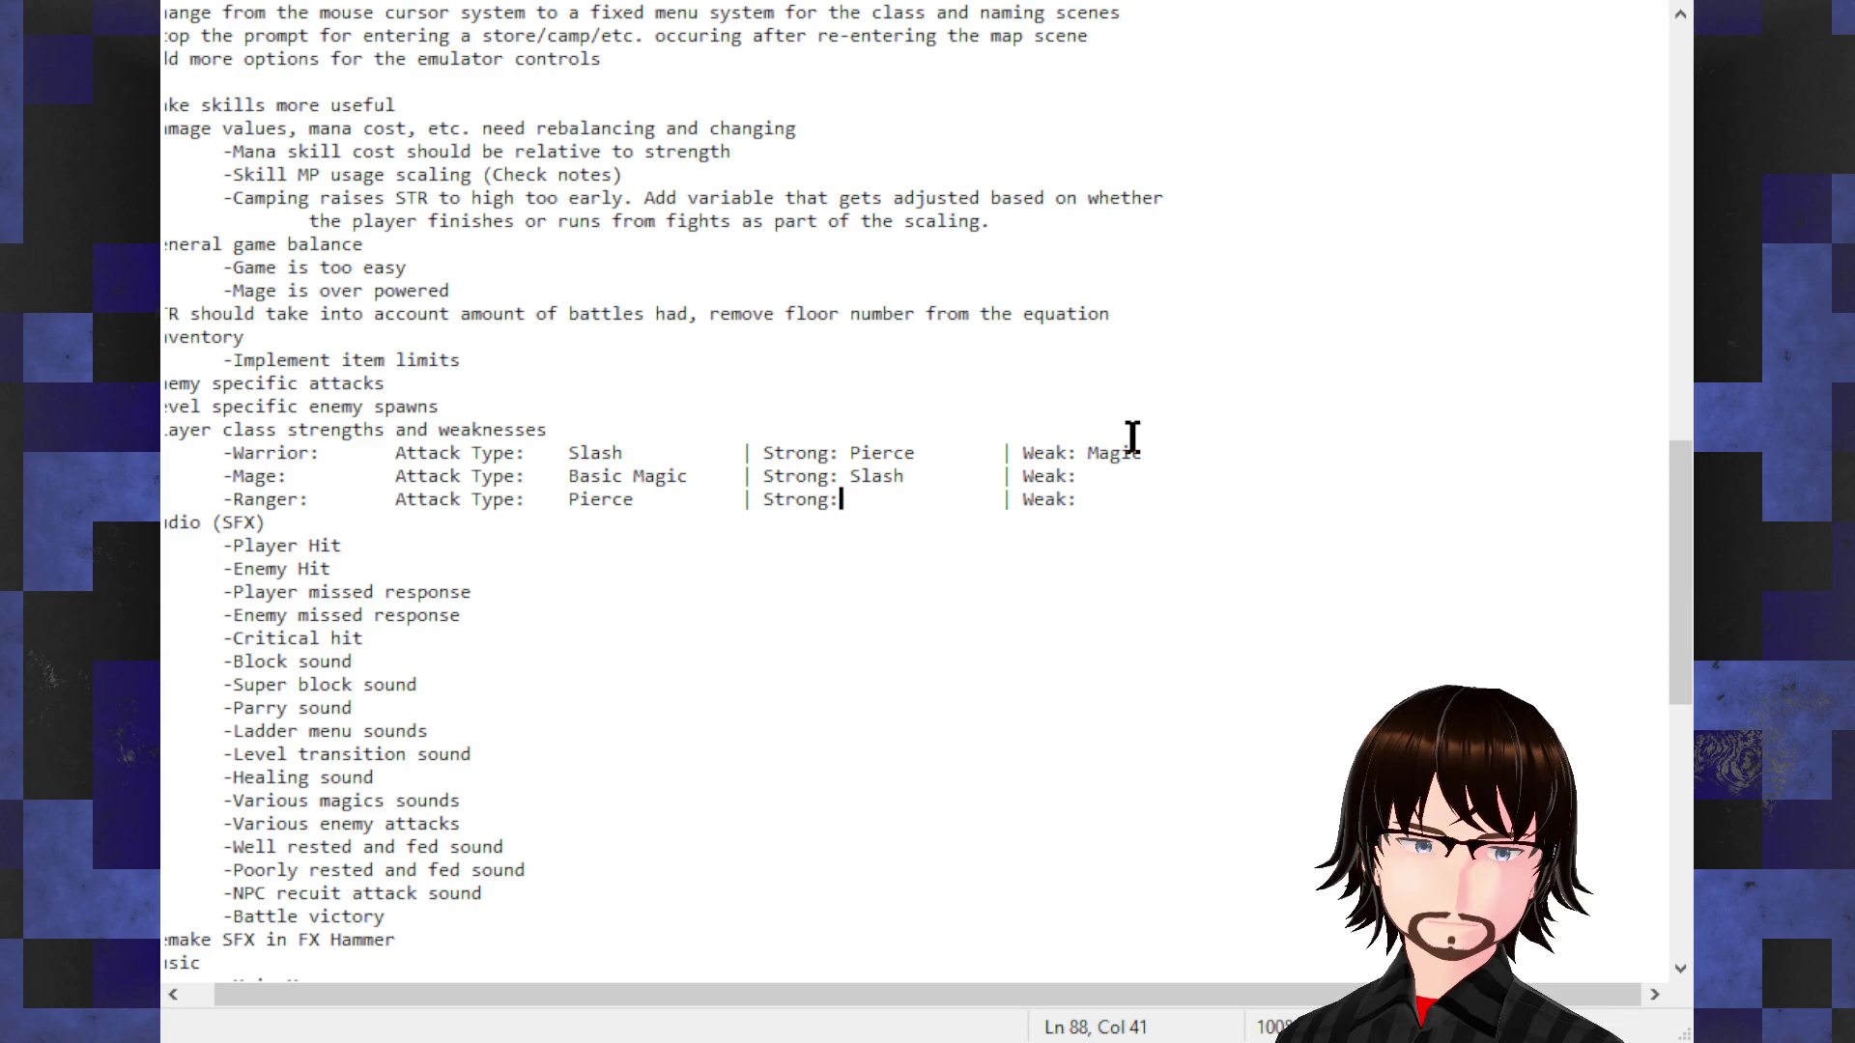
type("Magic")
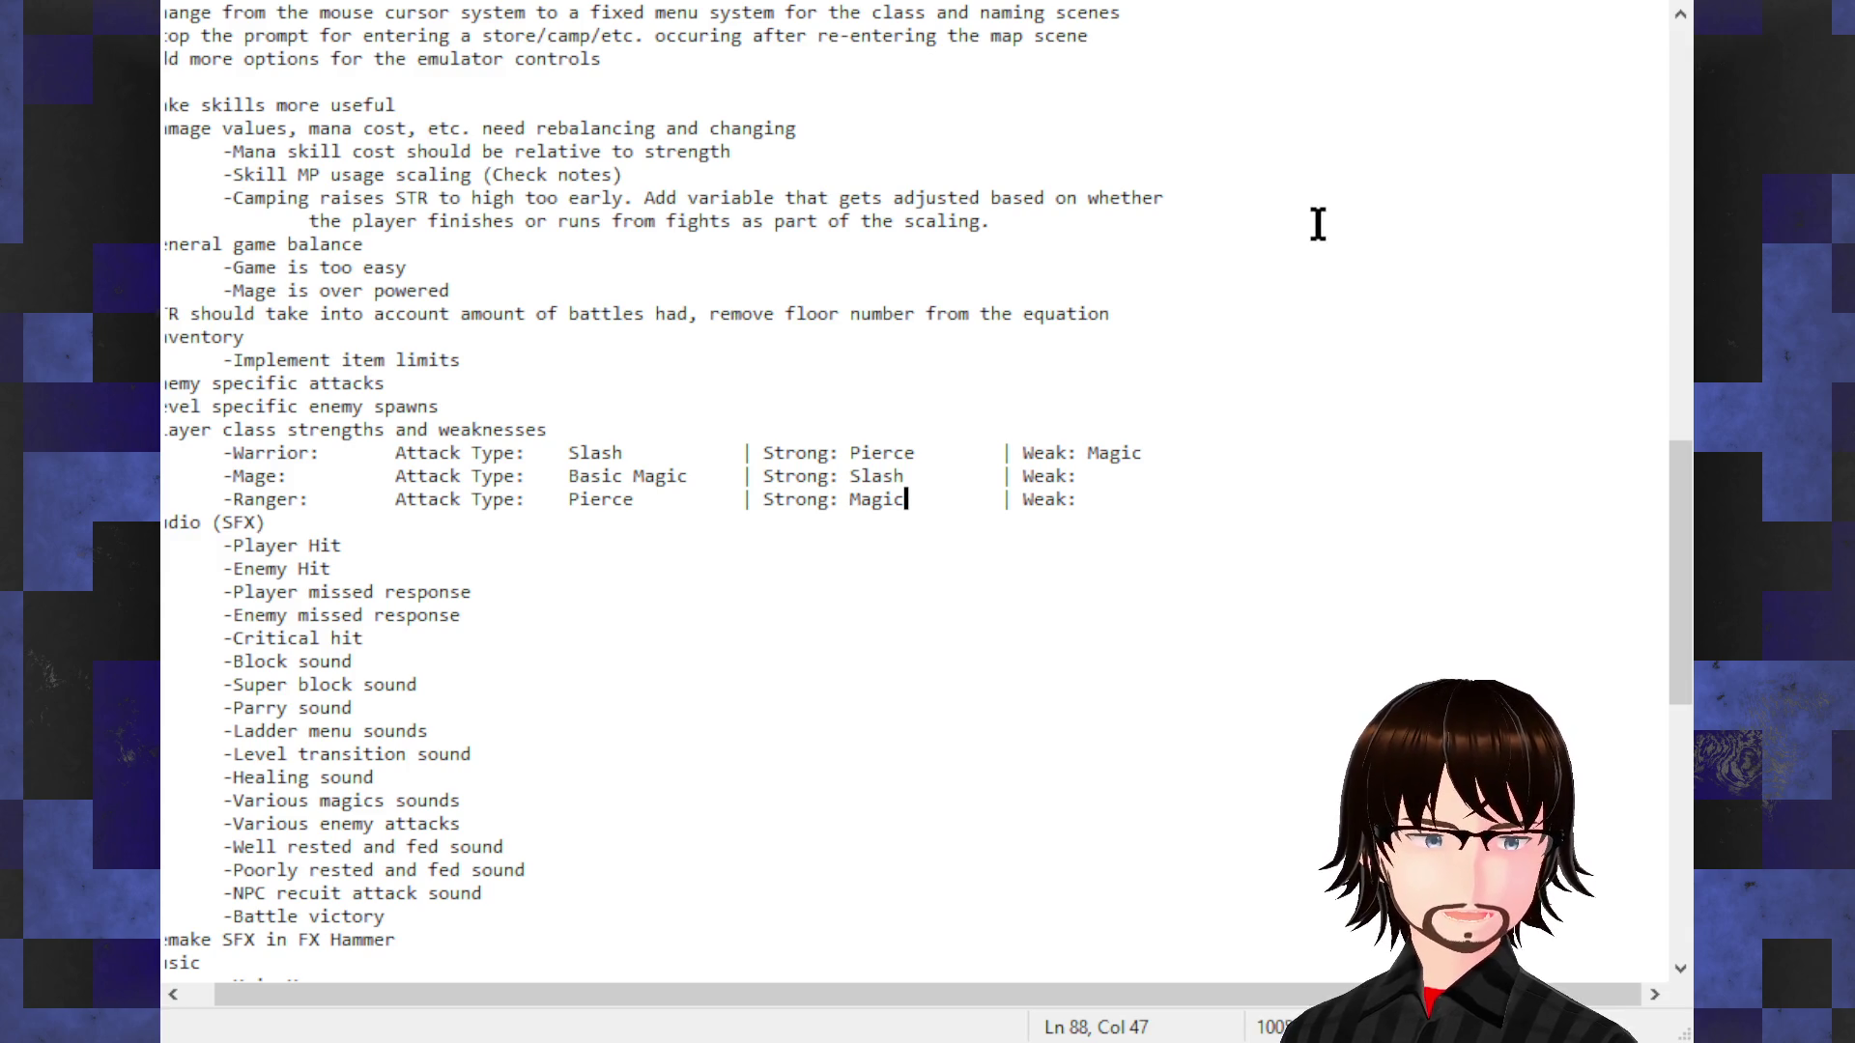
Step: Replace the Ranger's Magic strength with Slash and remove the Mage's Slash strength
double_click(881, 499)
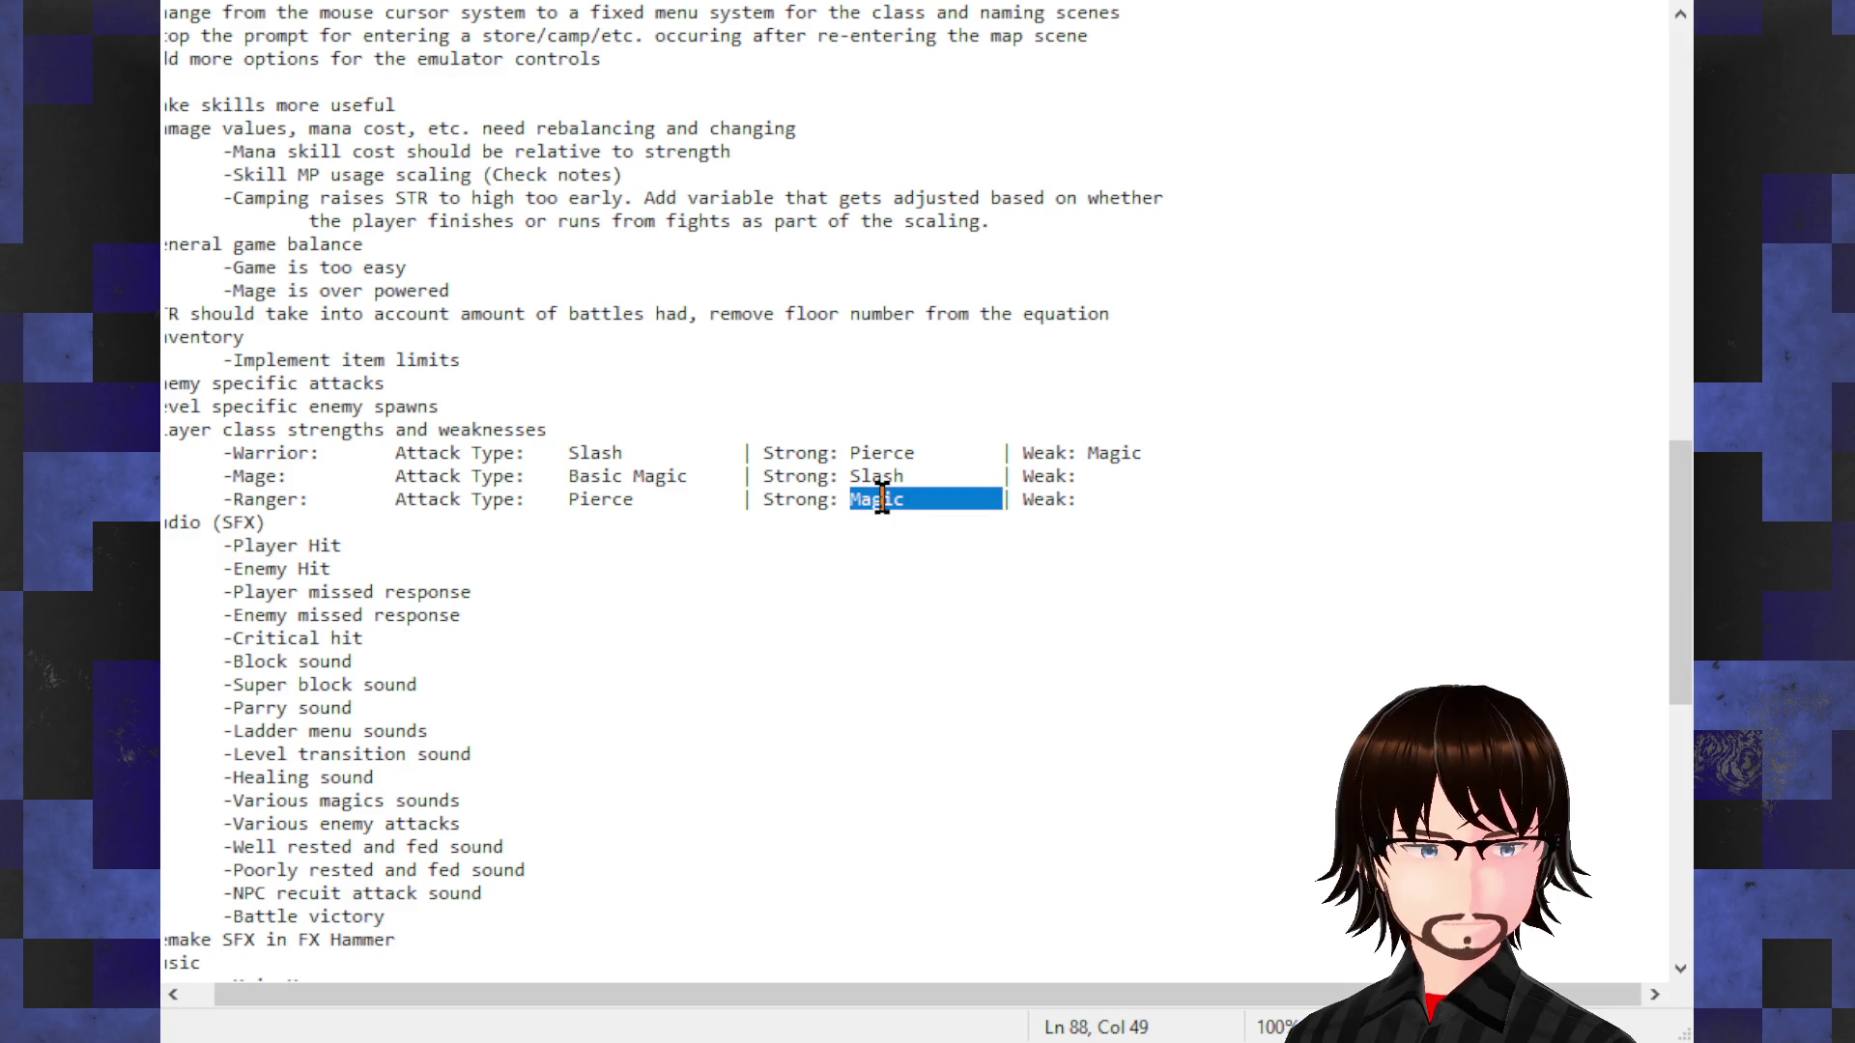
left_click(904, 499)
left_click_drag(904, 499, 847, 498)
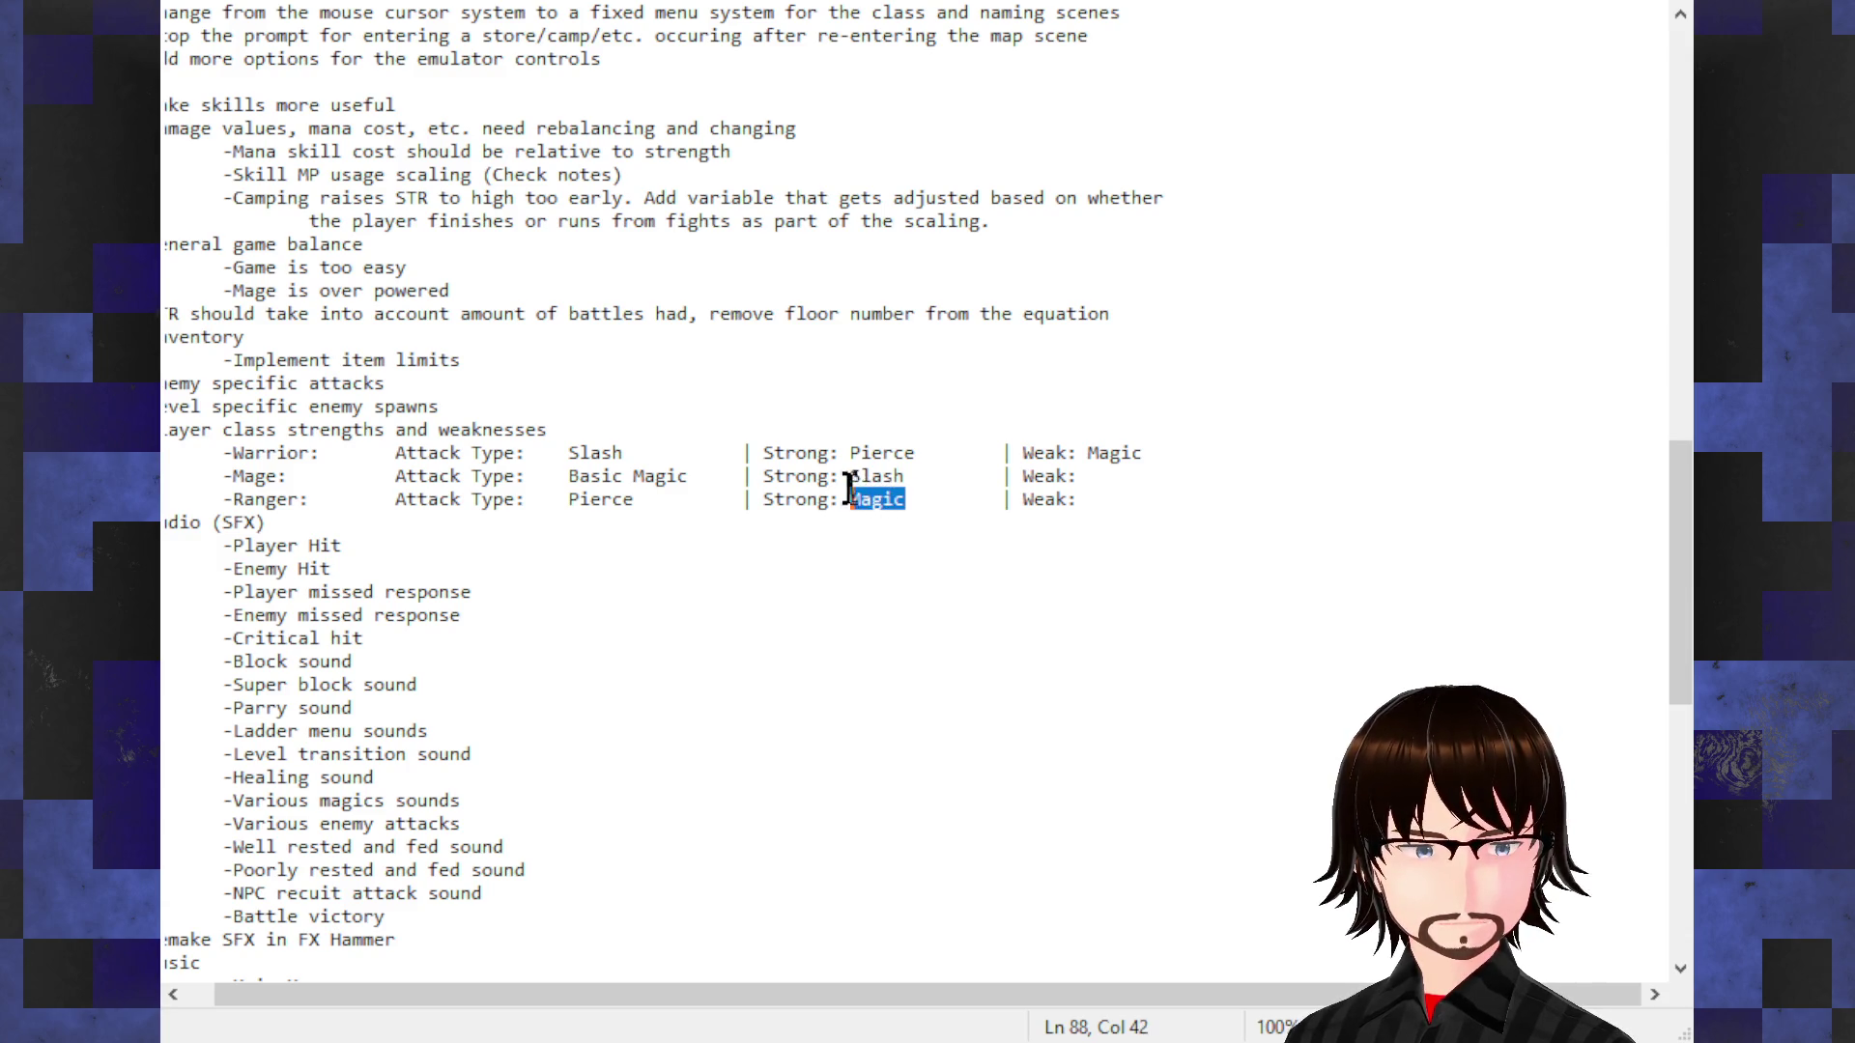
type("Slash")
left_click(917, 475)
key("BackSpace")
key("BackSpace")
key("BackSpace")
key("BackSpace")
key("BackSpace")
type("Magic")
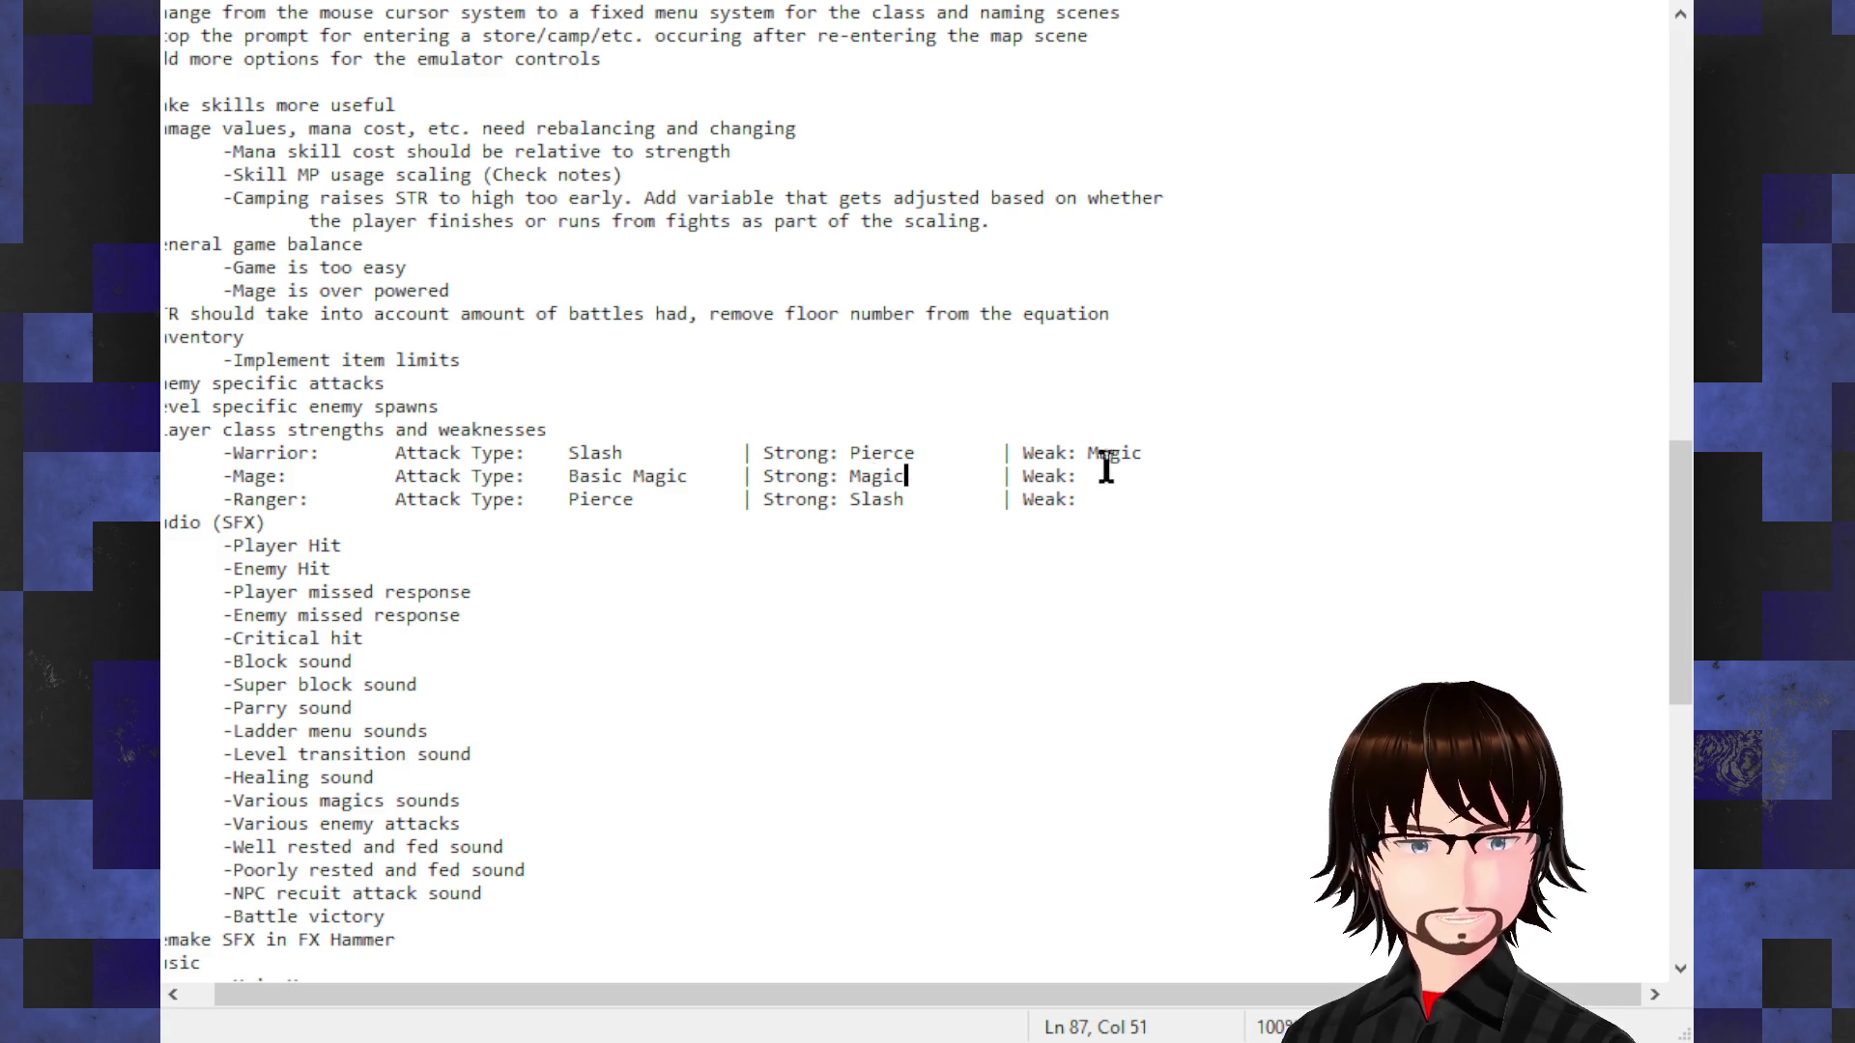
Step: Enter Magic as the Mage's strength and move to the Mage's Weak entry
left_click(1135, 478)
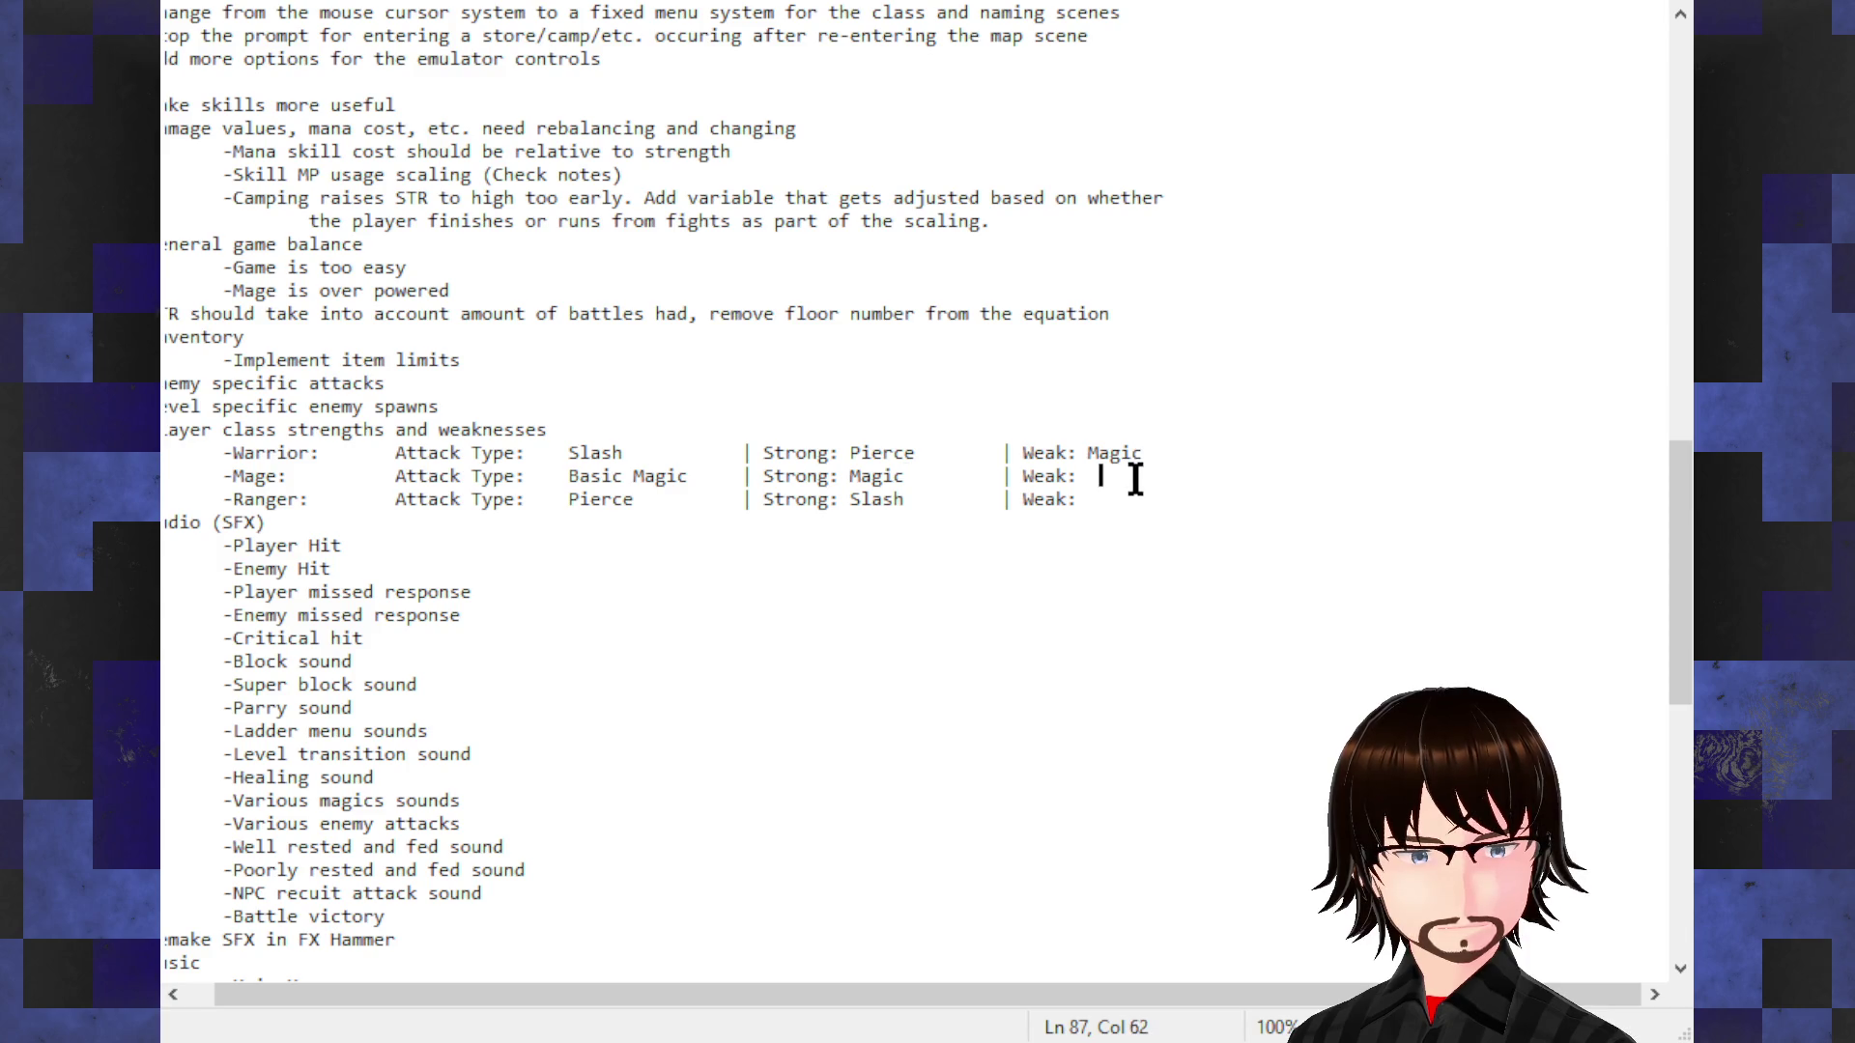
key("BackSpace")
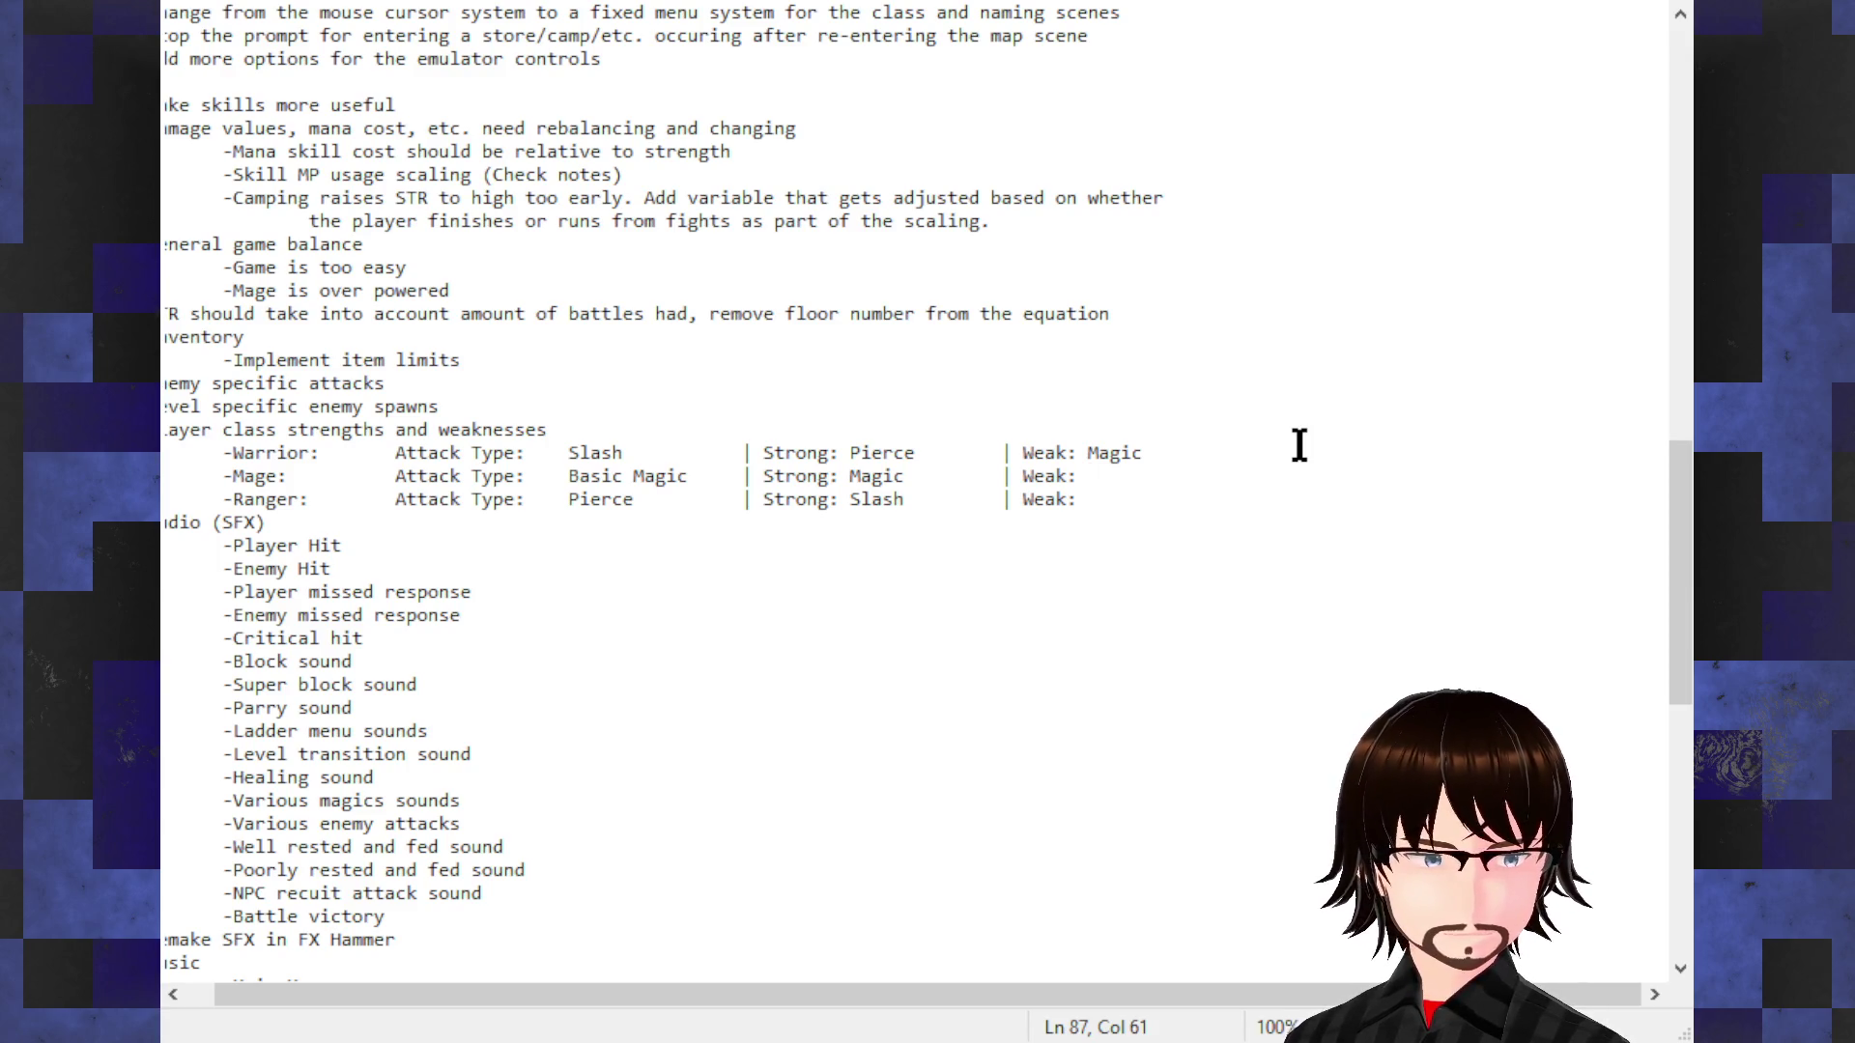
type("Slash")
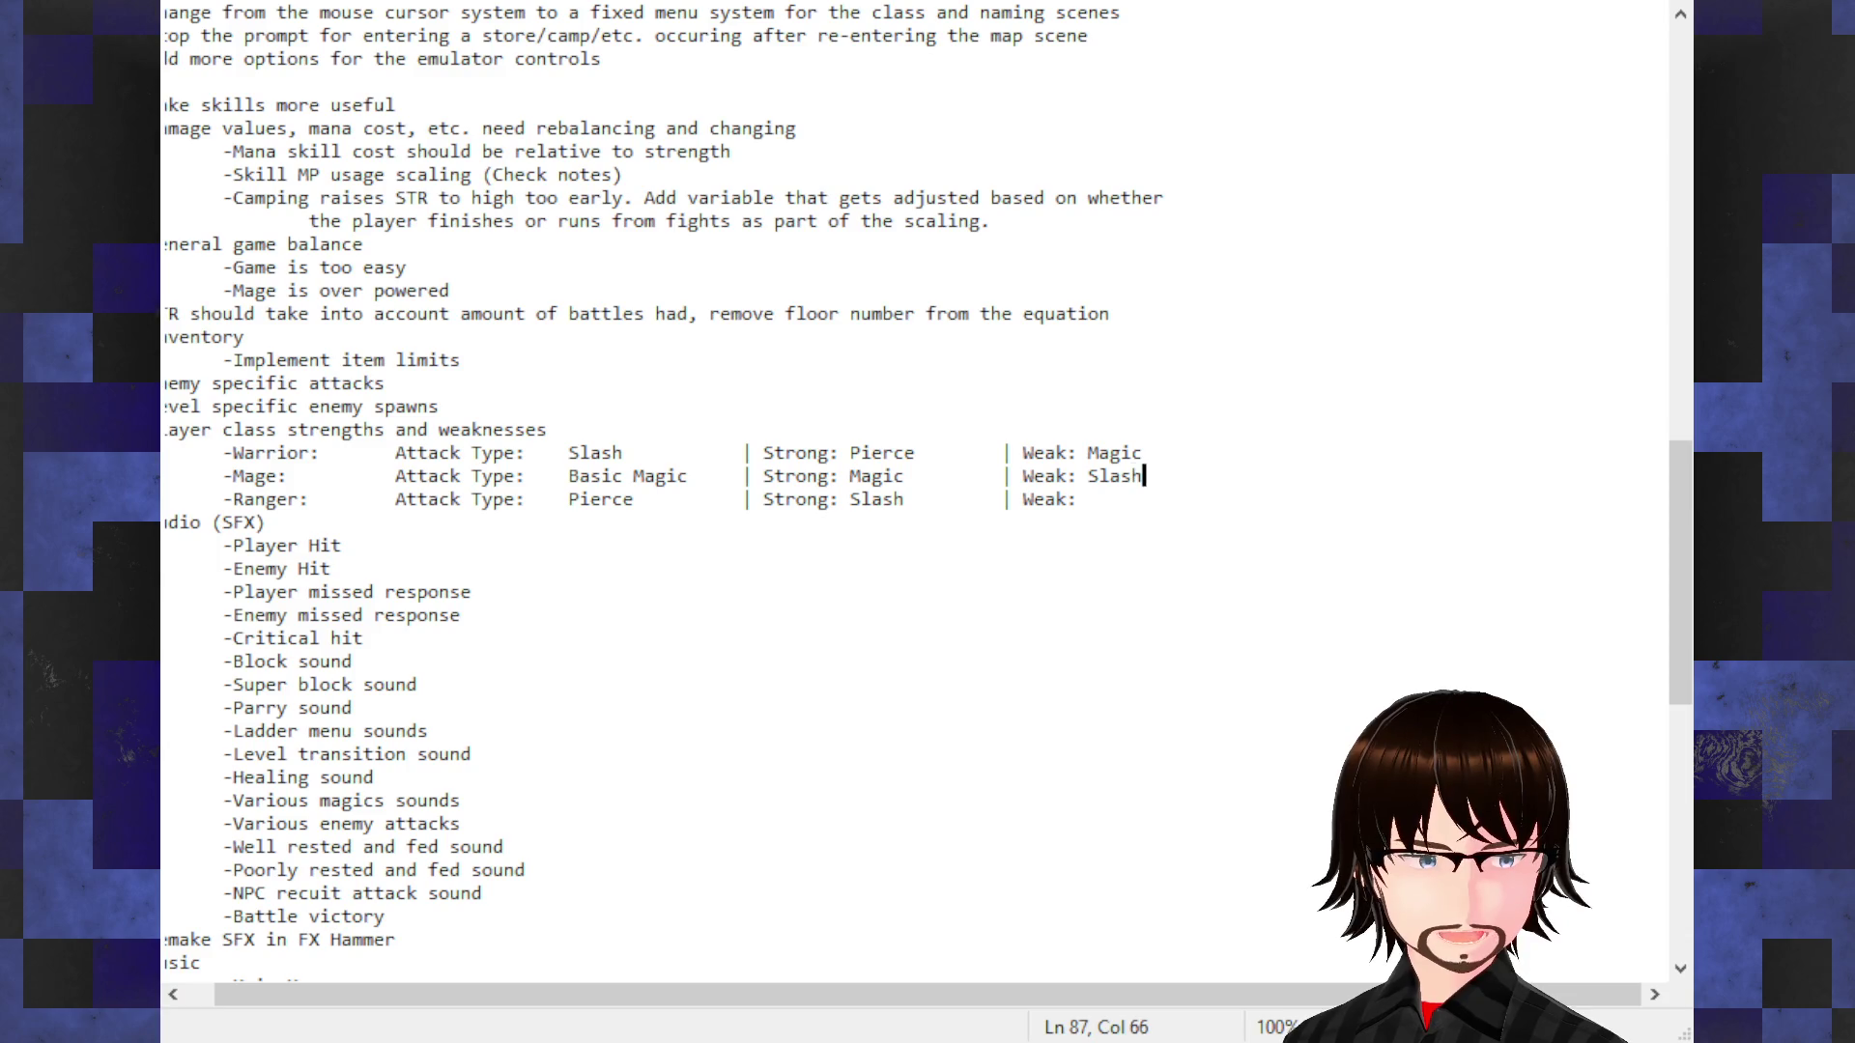
Step: Select the Mage's Slash weakness for replacement
key("Down")
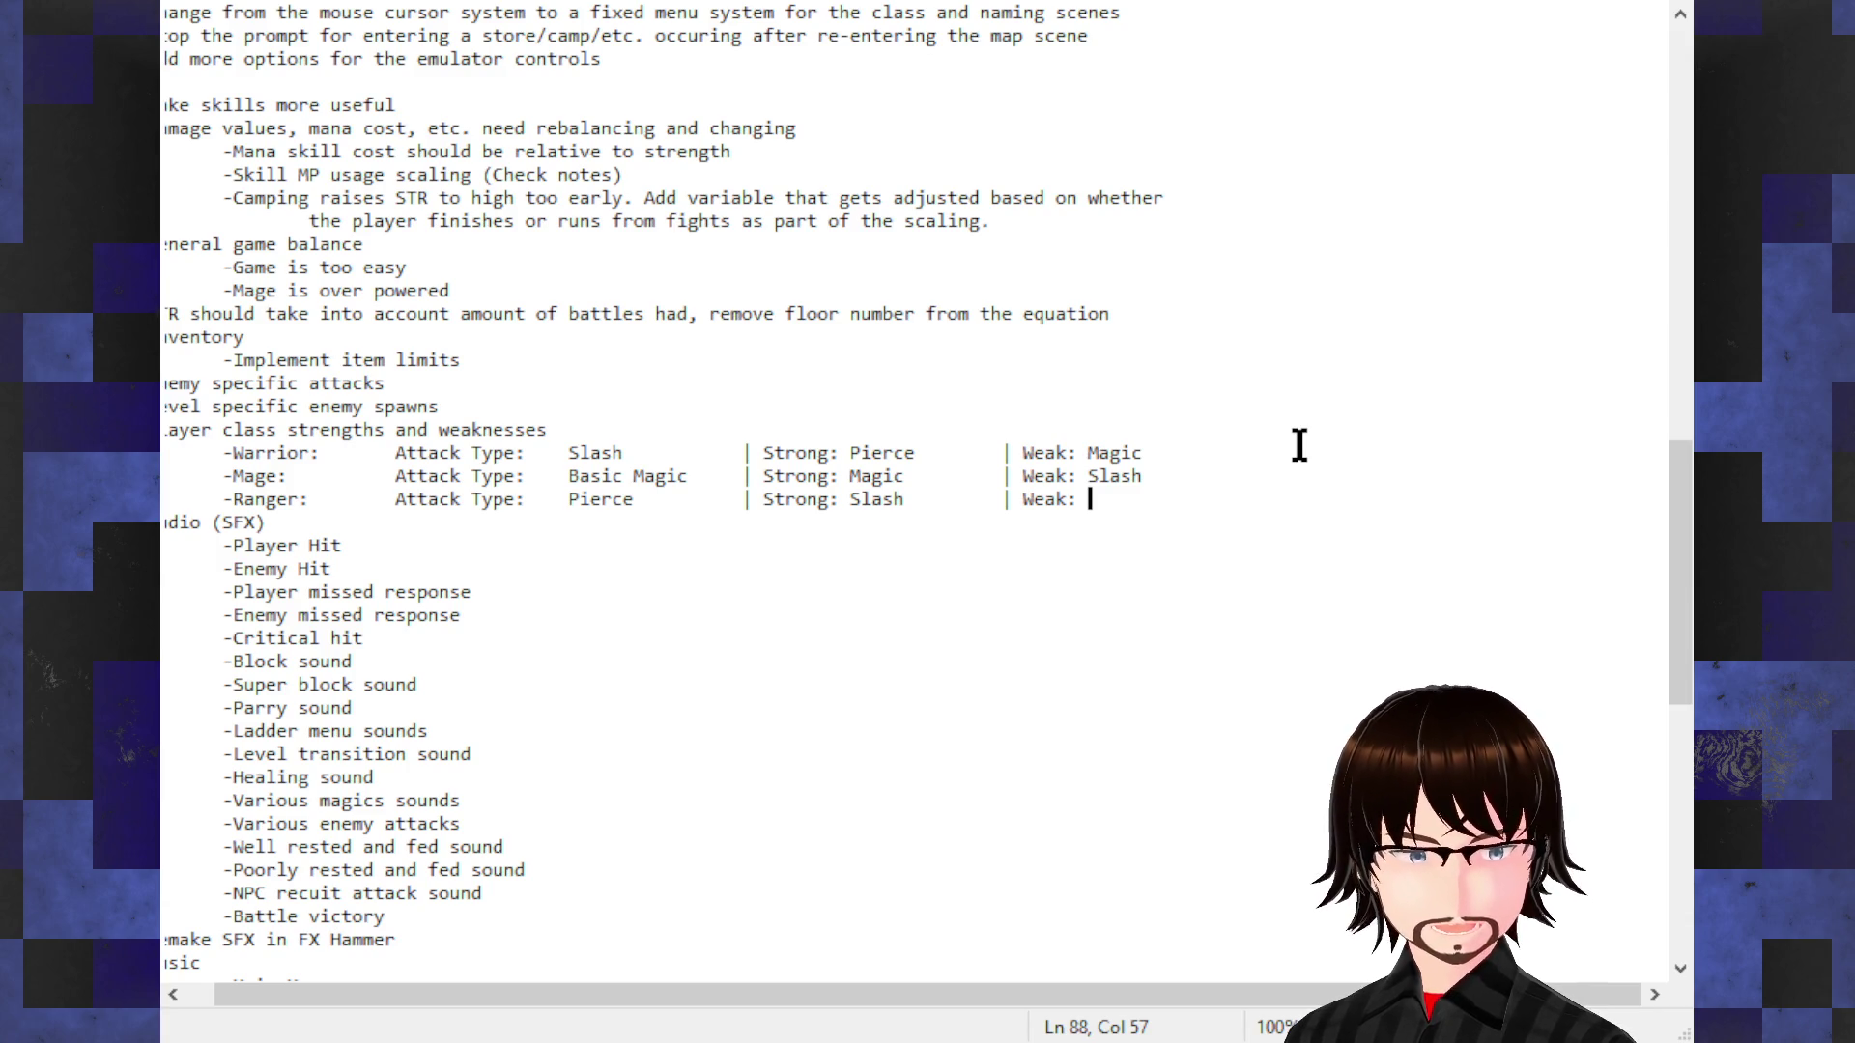
type("Slash")
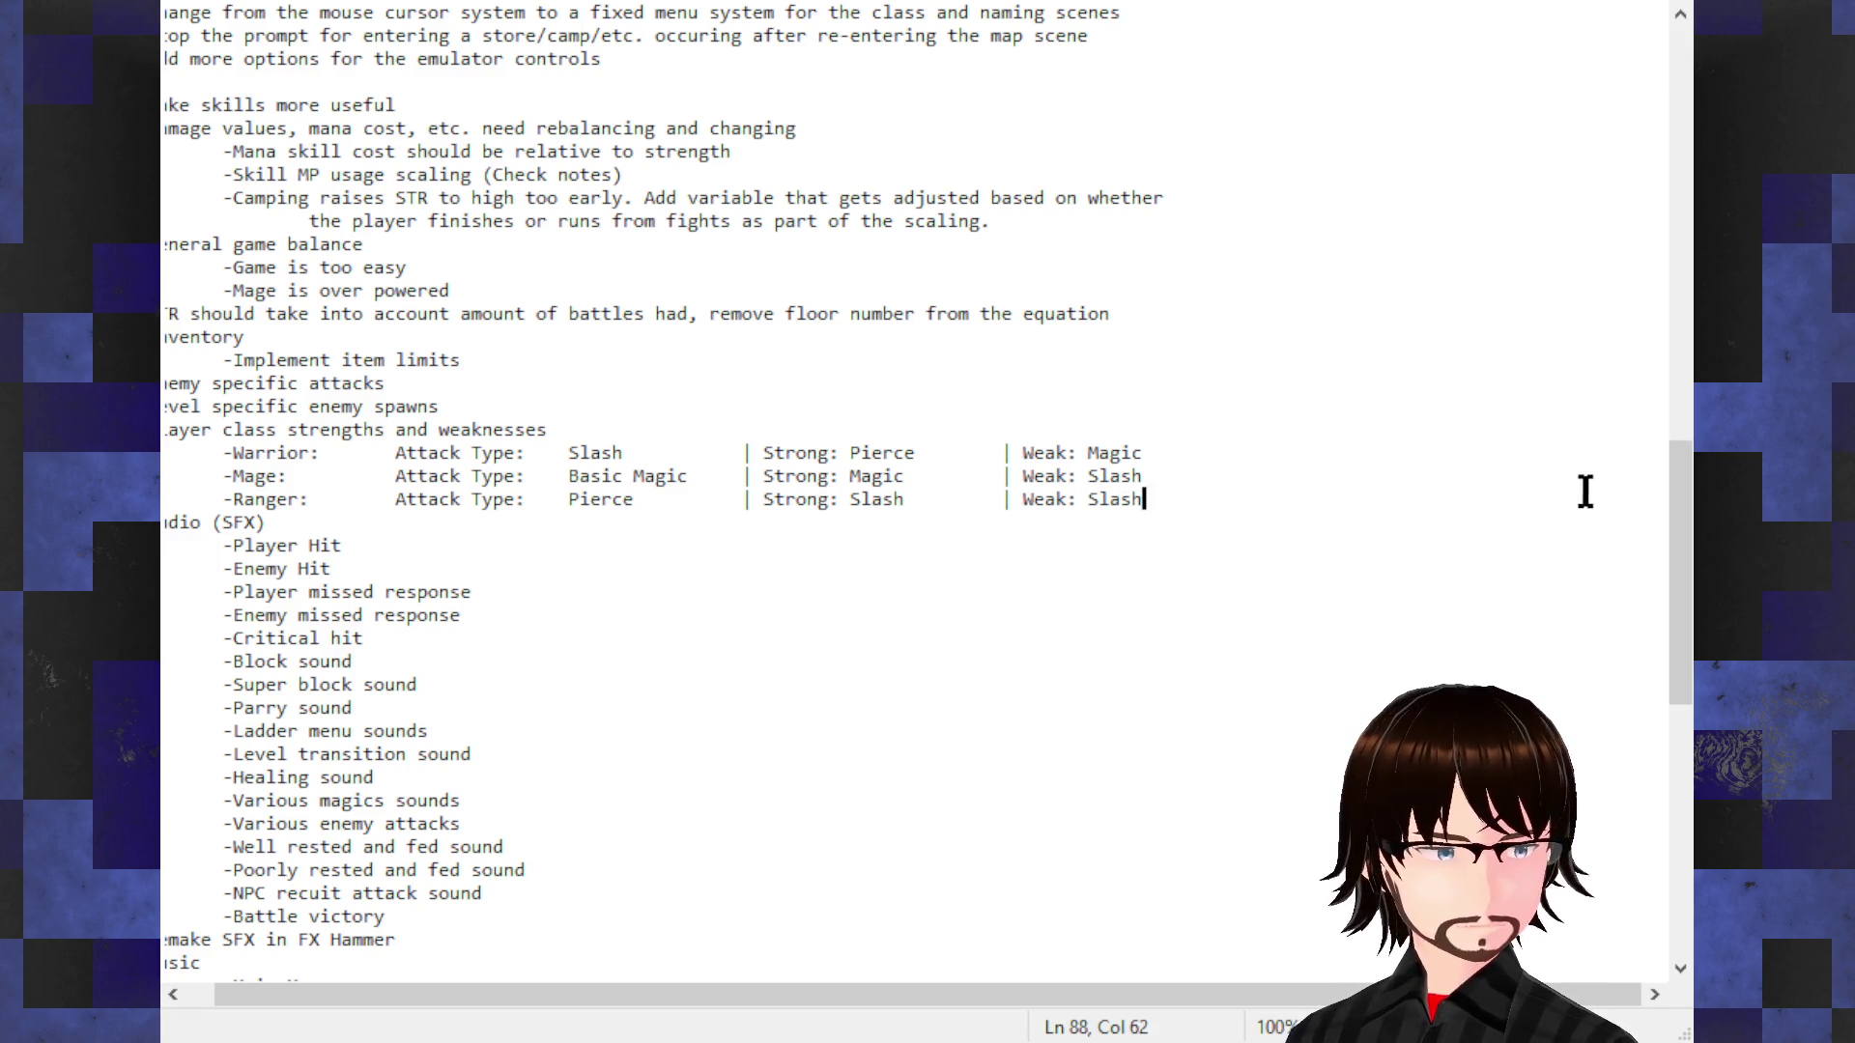
double_click(1126, 475)
left_click(1152, 476)
double_click(1131, 476)
left_click(1144, 479)
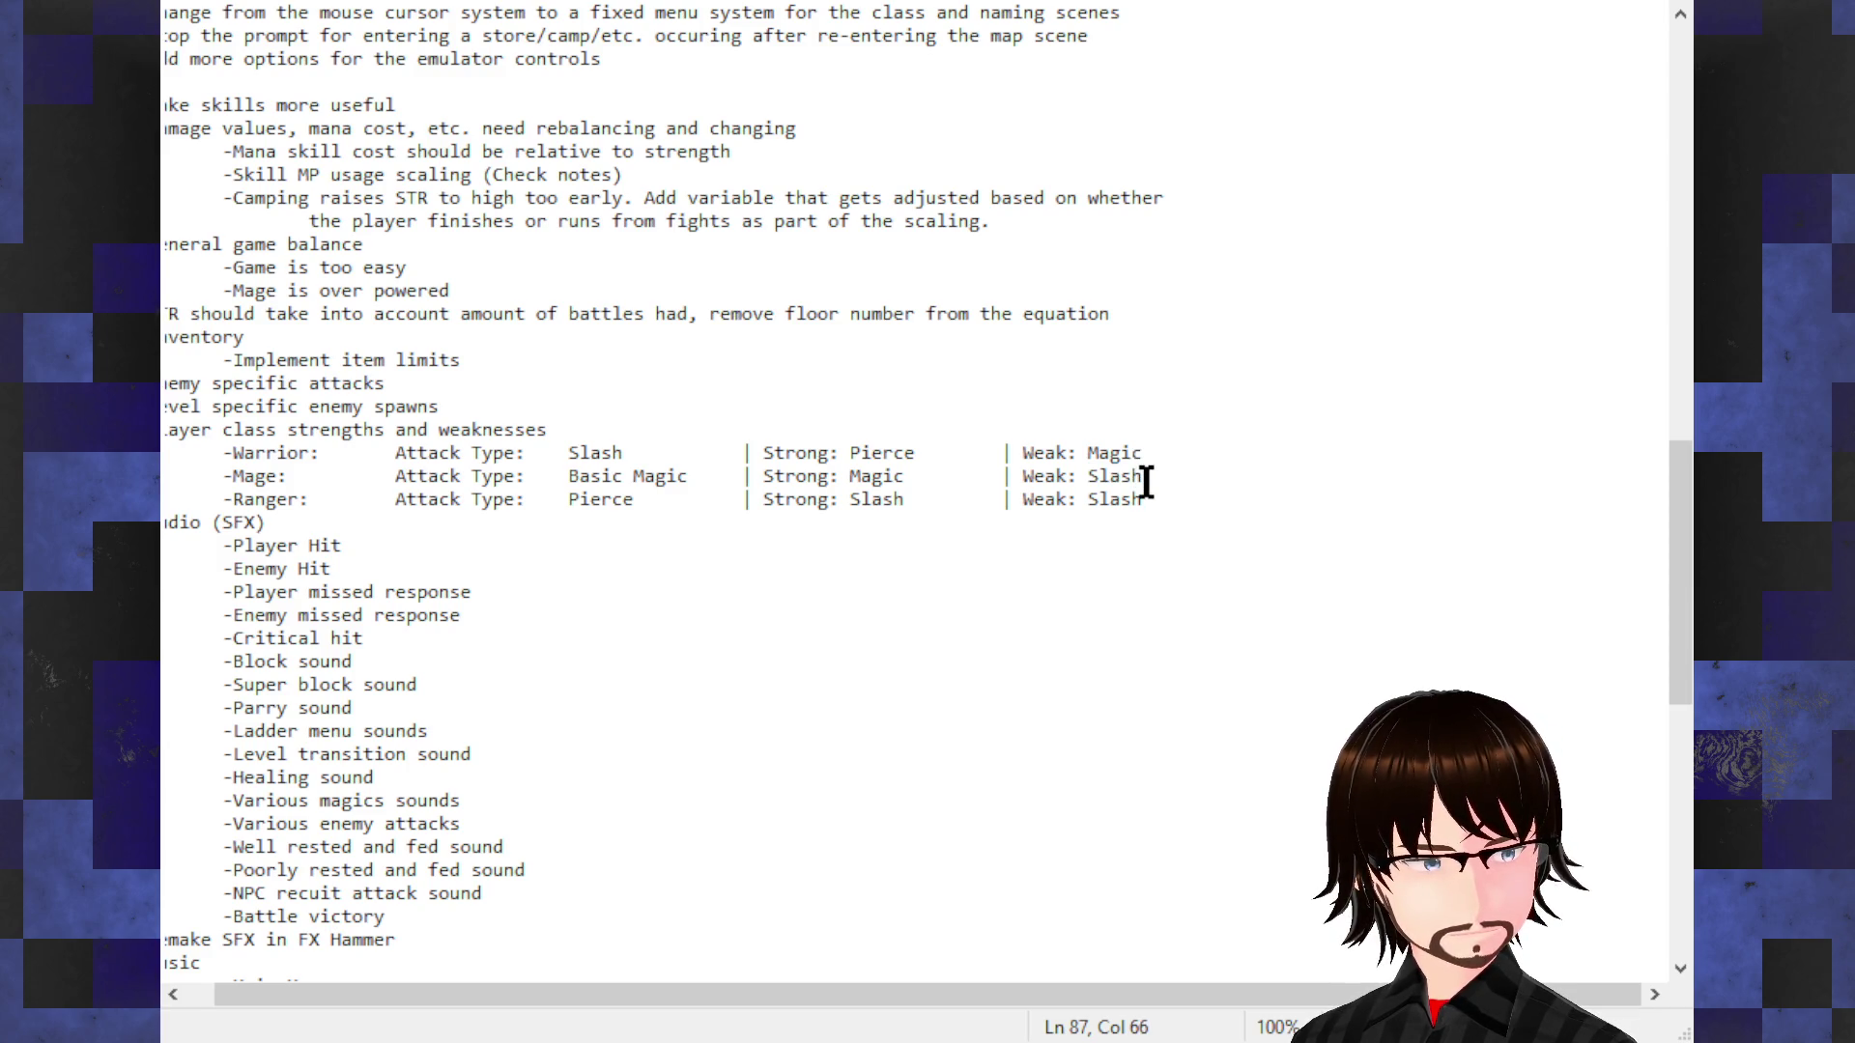
key("shift+Left")
key("shift+Left")
key("shift+Left")
key("shift+Left")
key("shift+Left")
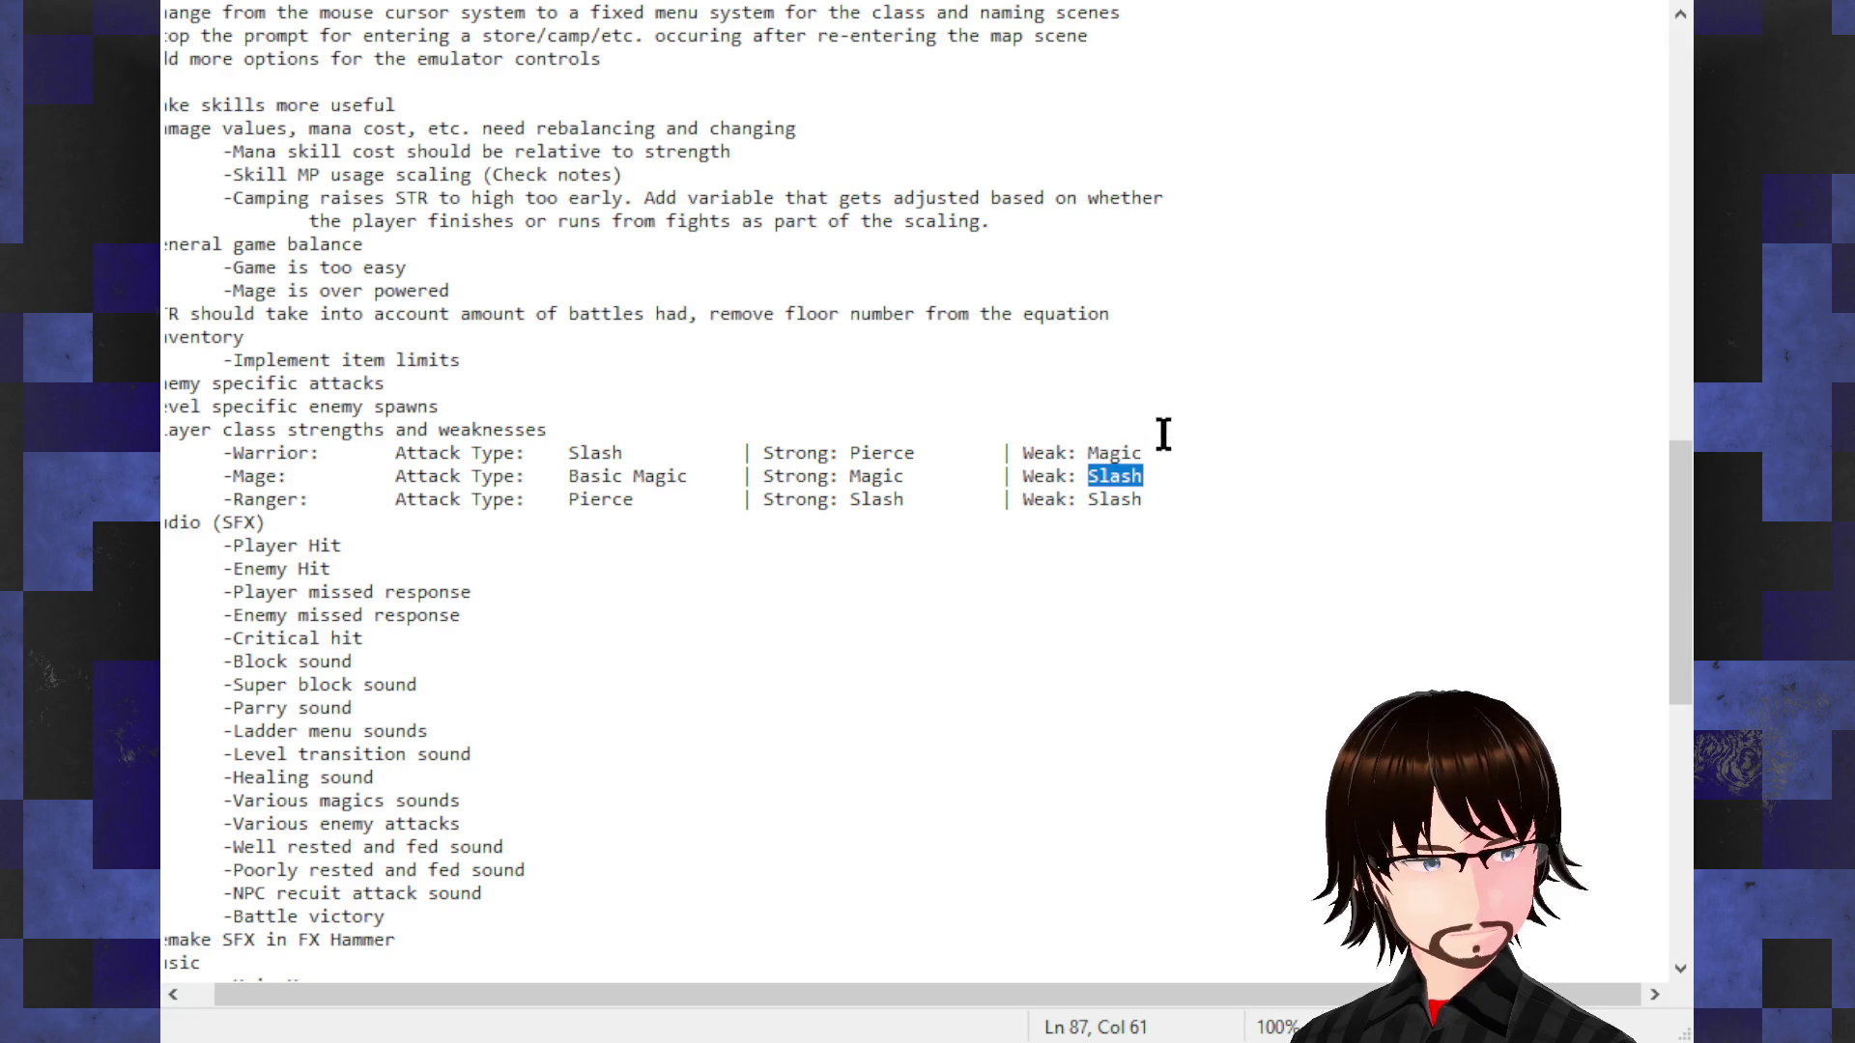
type("Pierce")
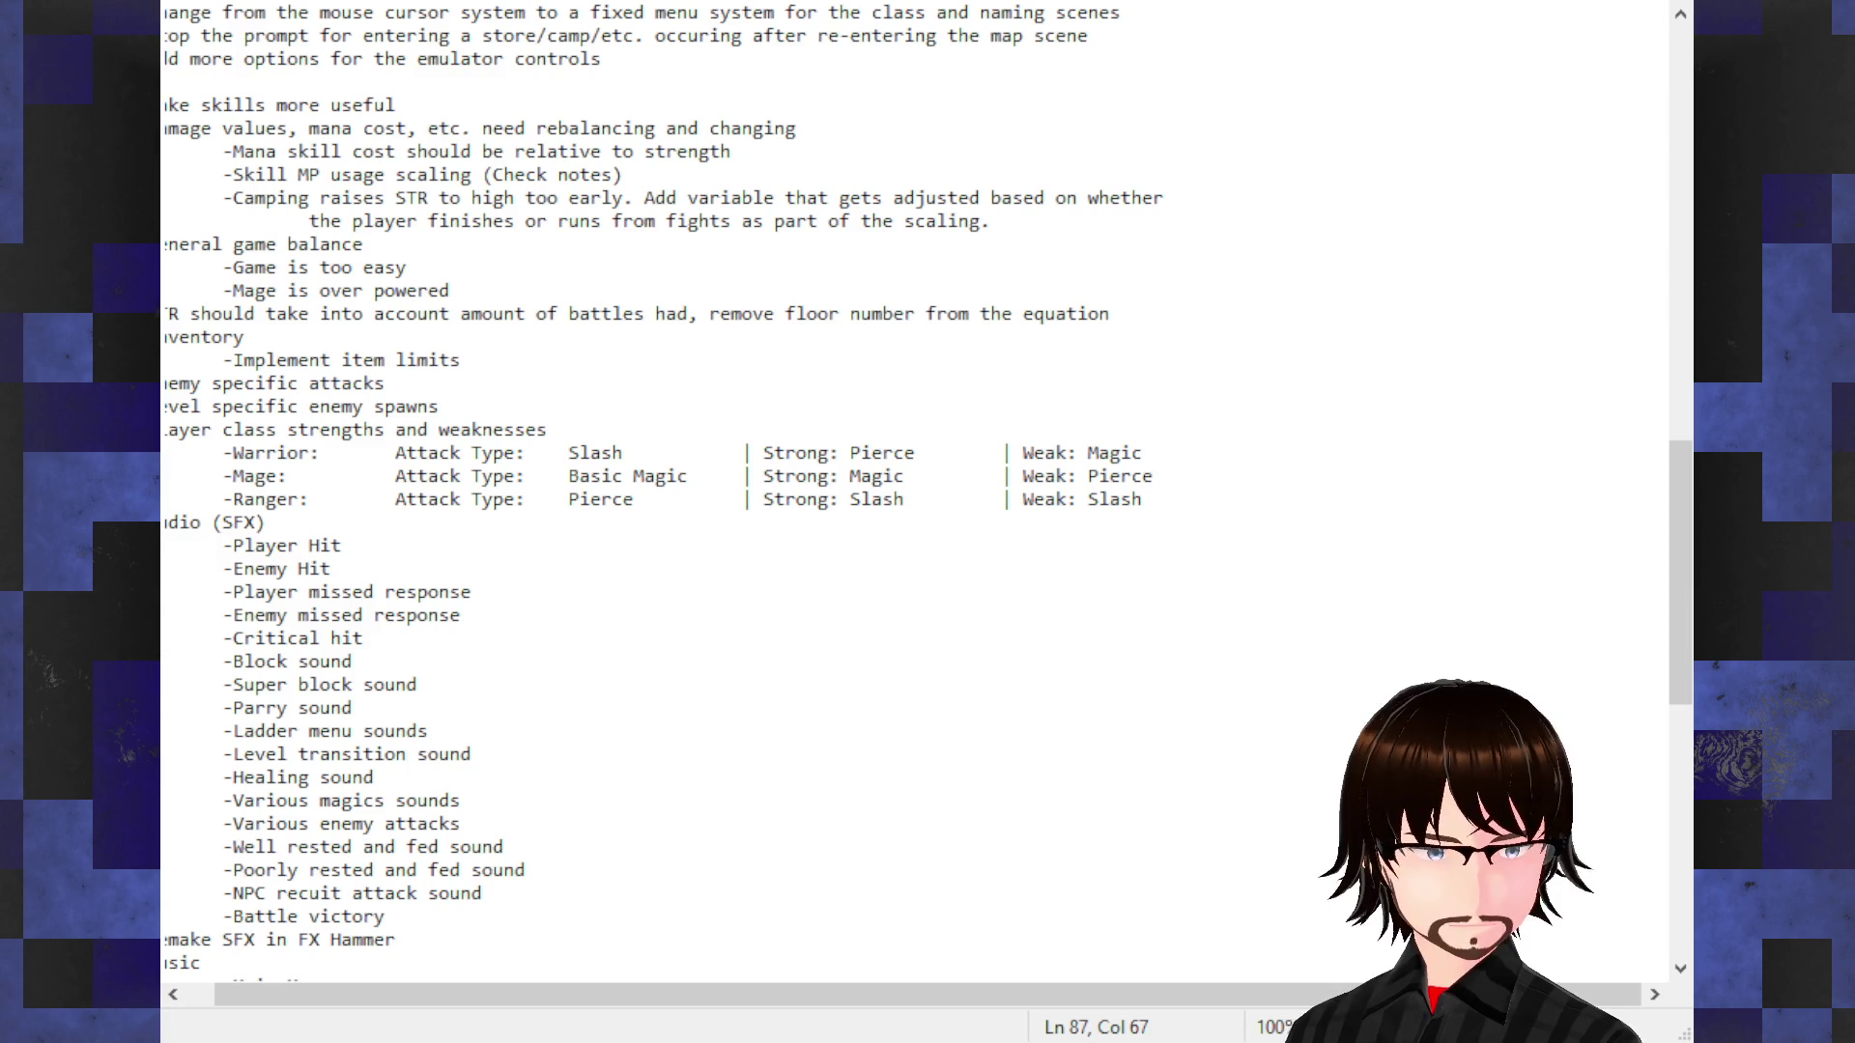
Step: Replace the Mage's weakness with Pierce and select the Ranger's Slash weakness
left_click(1127, 472)
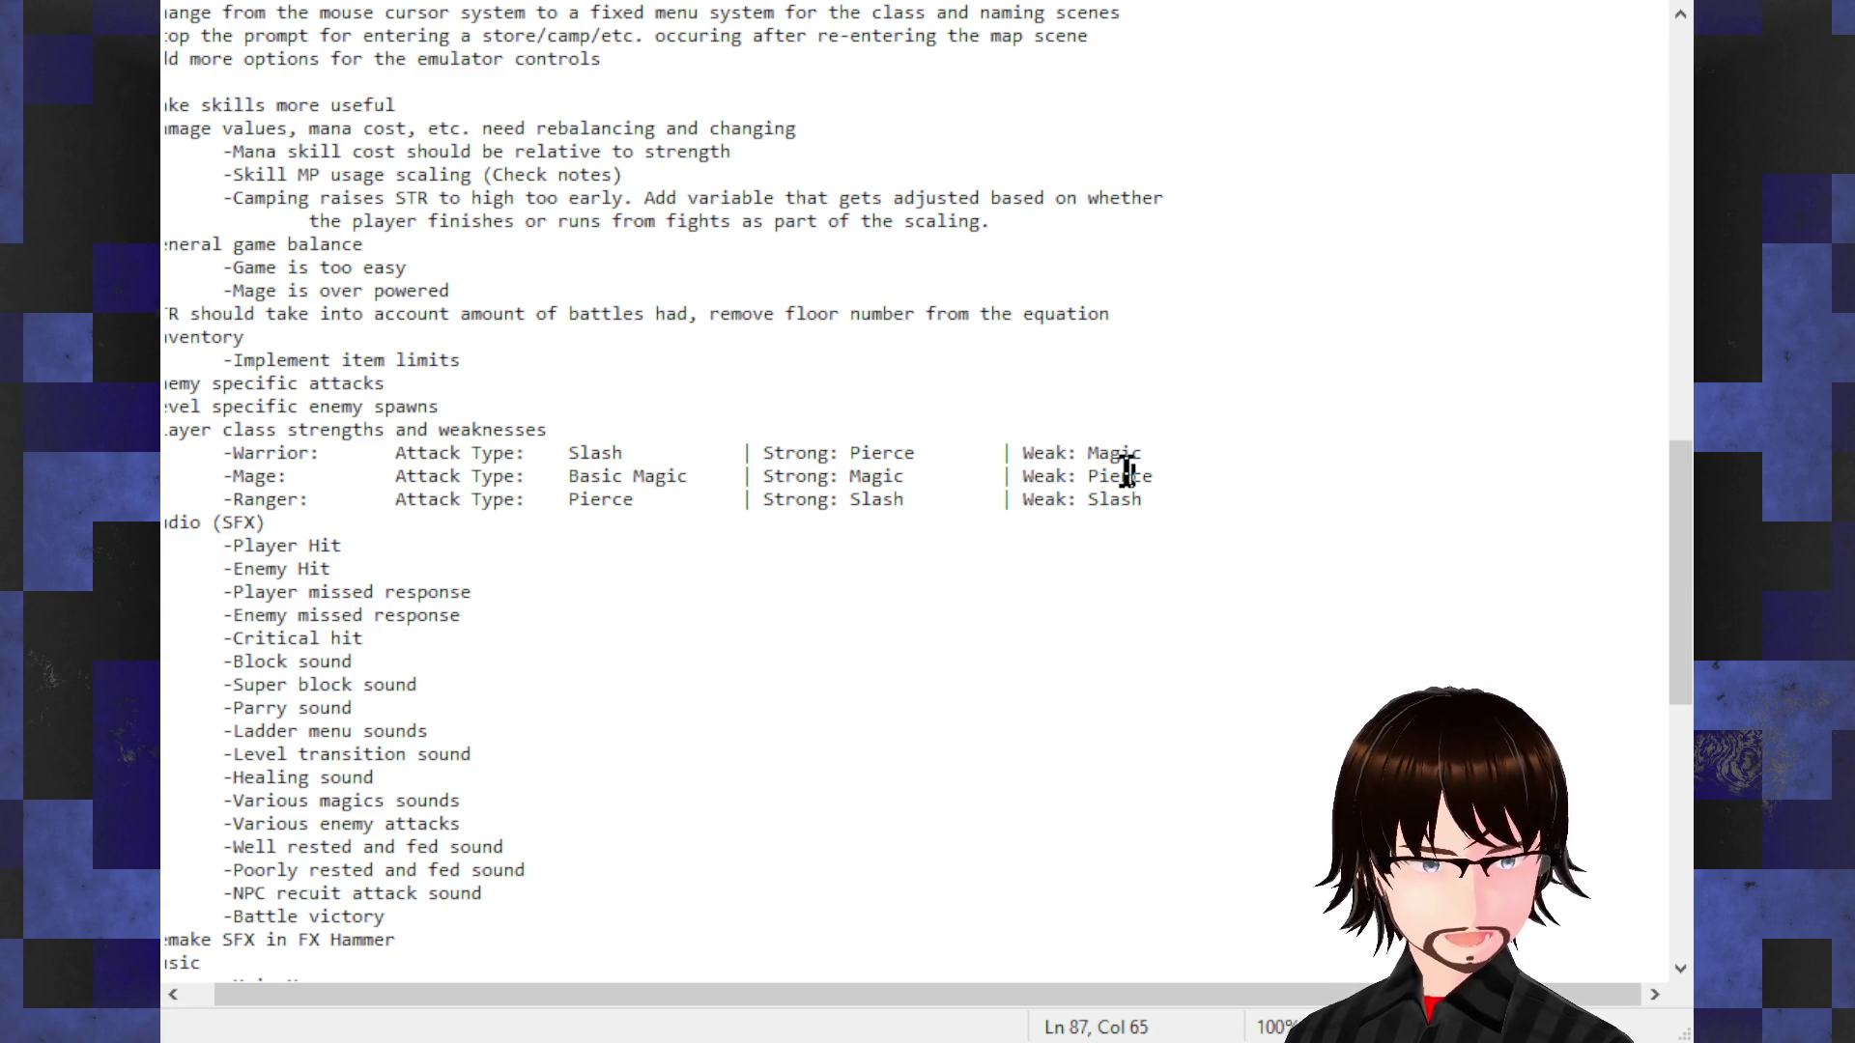
left_click(1151, 475)
double_click(1135, 500)
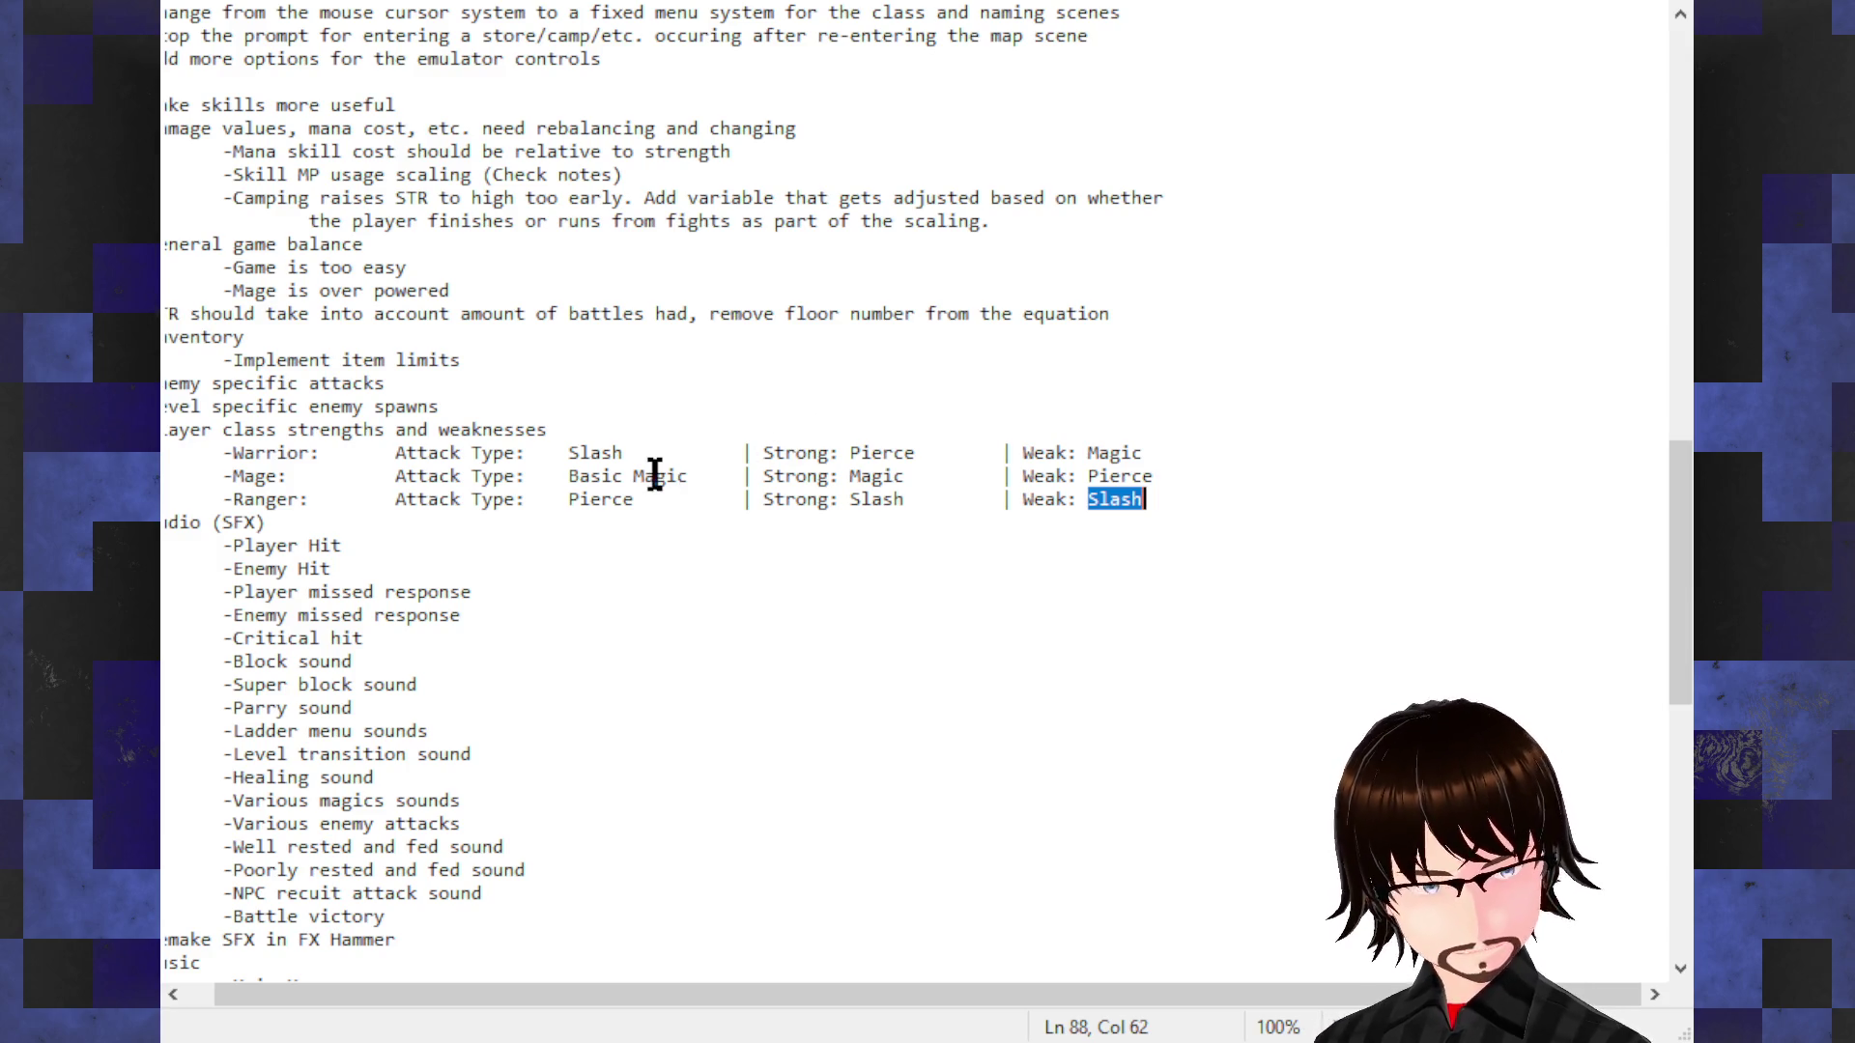
Step: Select the Mage's Magic strength and change it to Slash
left_click_drag(1000, 475, 849, 475)
left_click(862, 476)
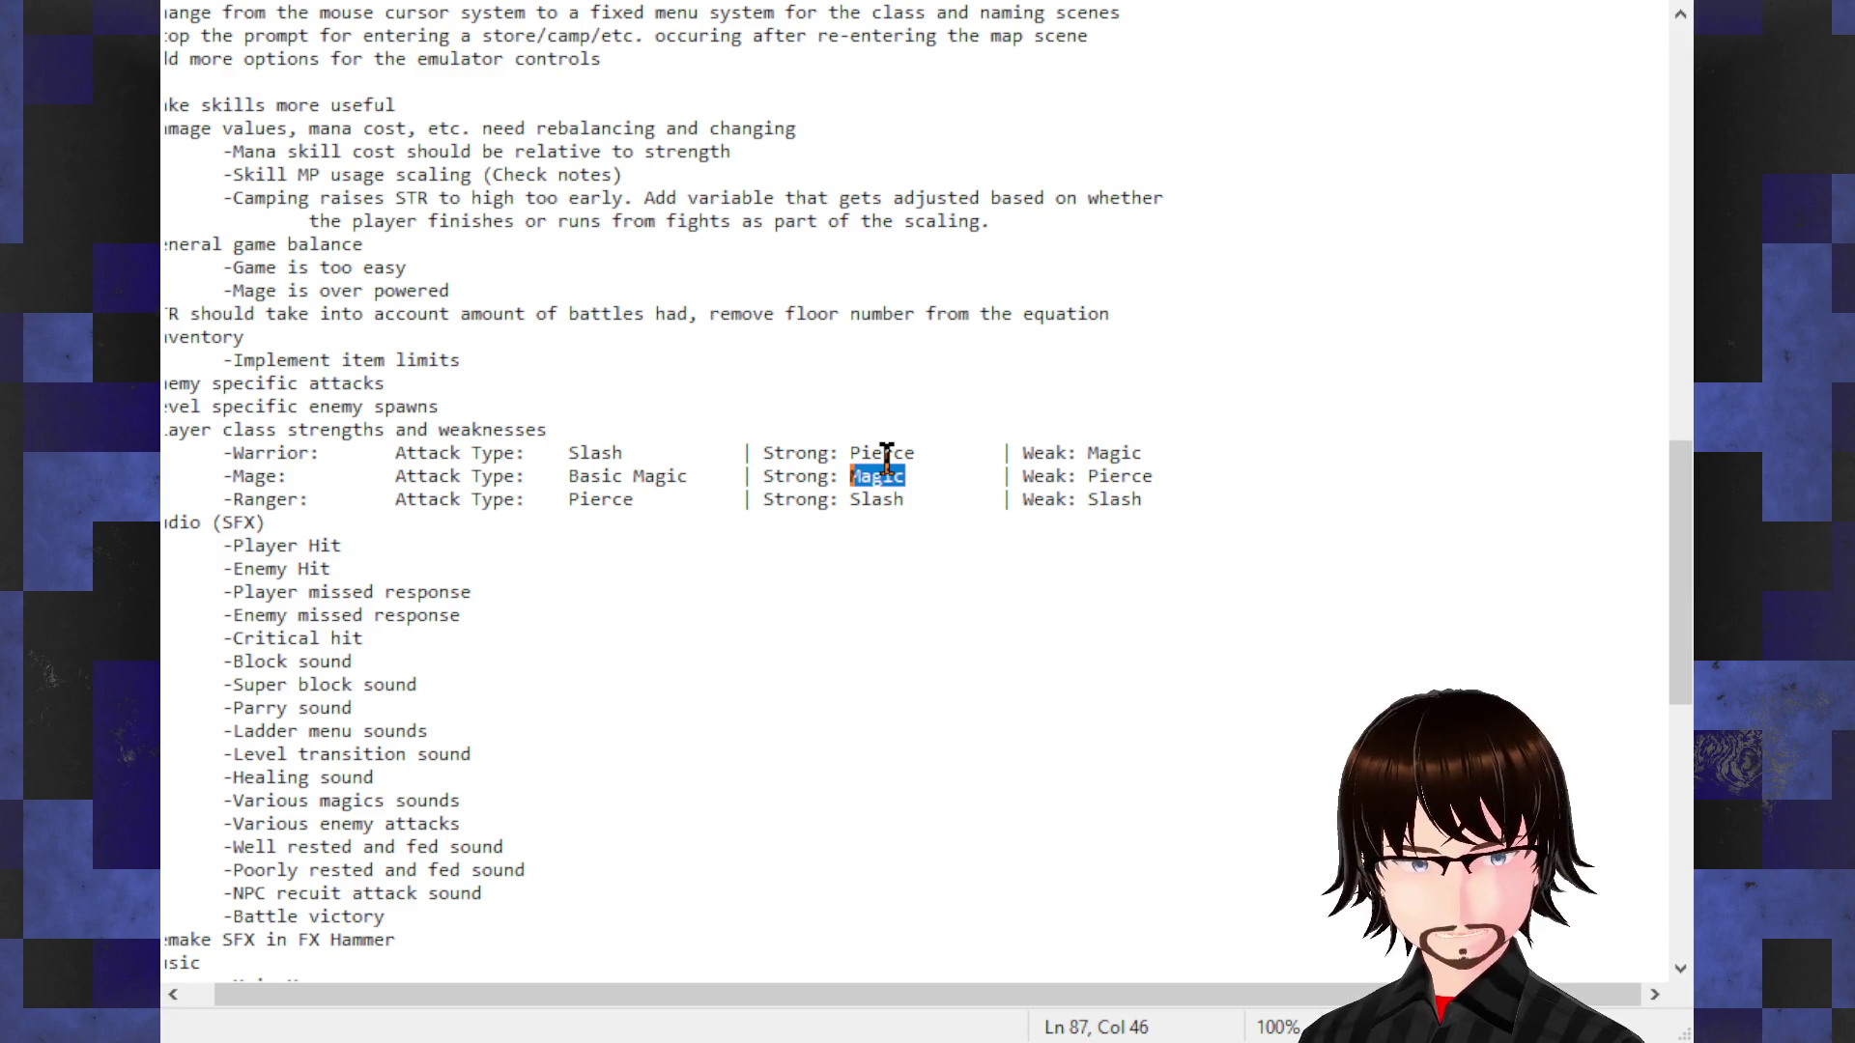
type("Slash")
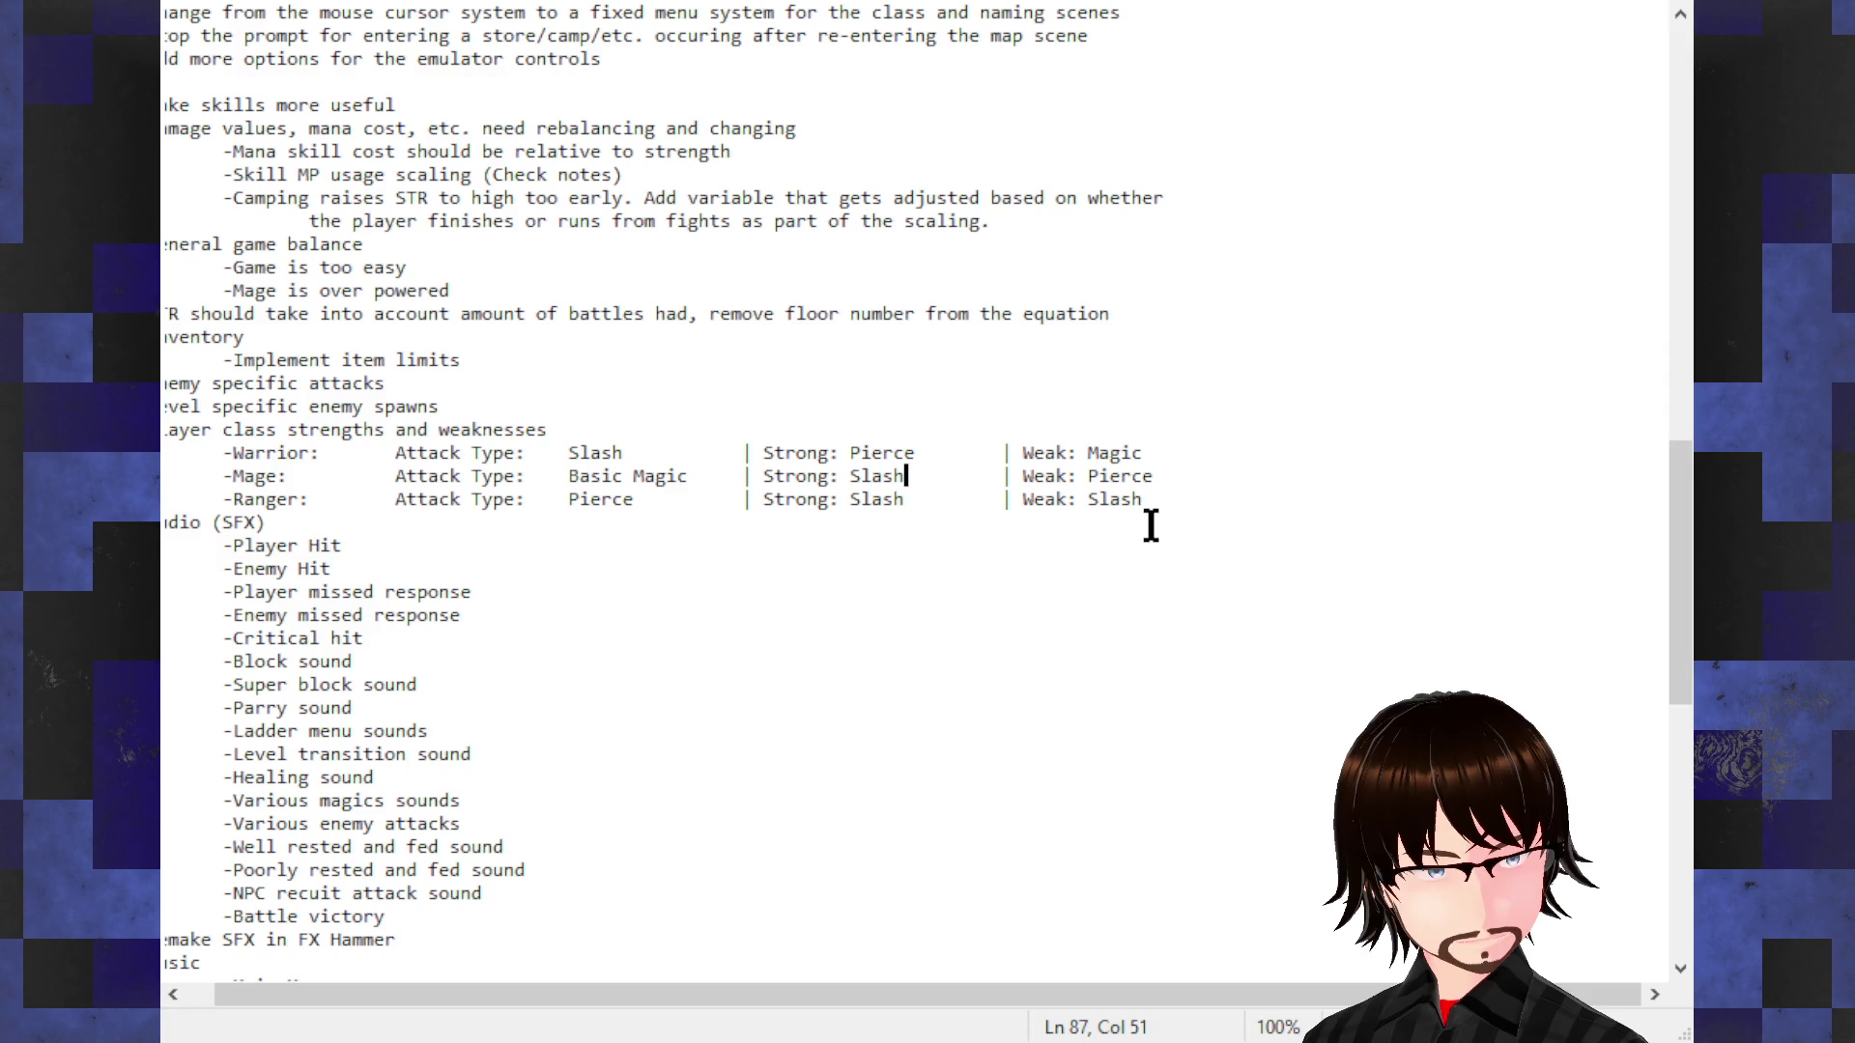
Step: Replace the Ranger's Slash strength with Magic, keeping the rows aligned
double_click(871, 499)
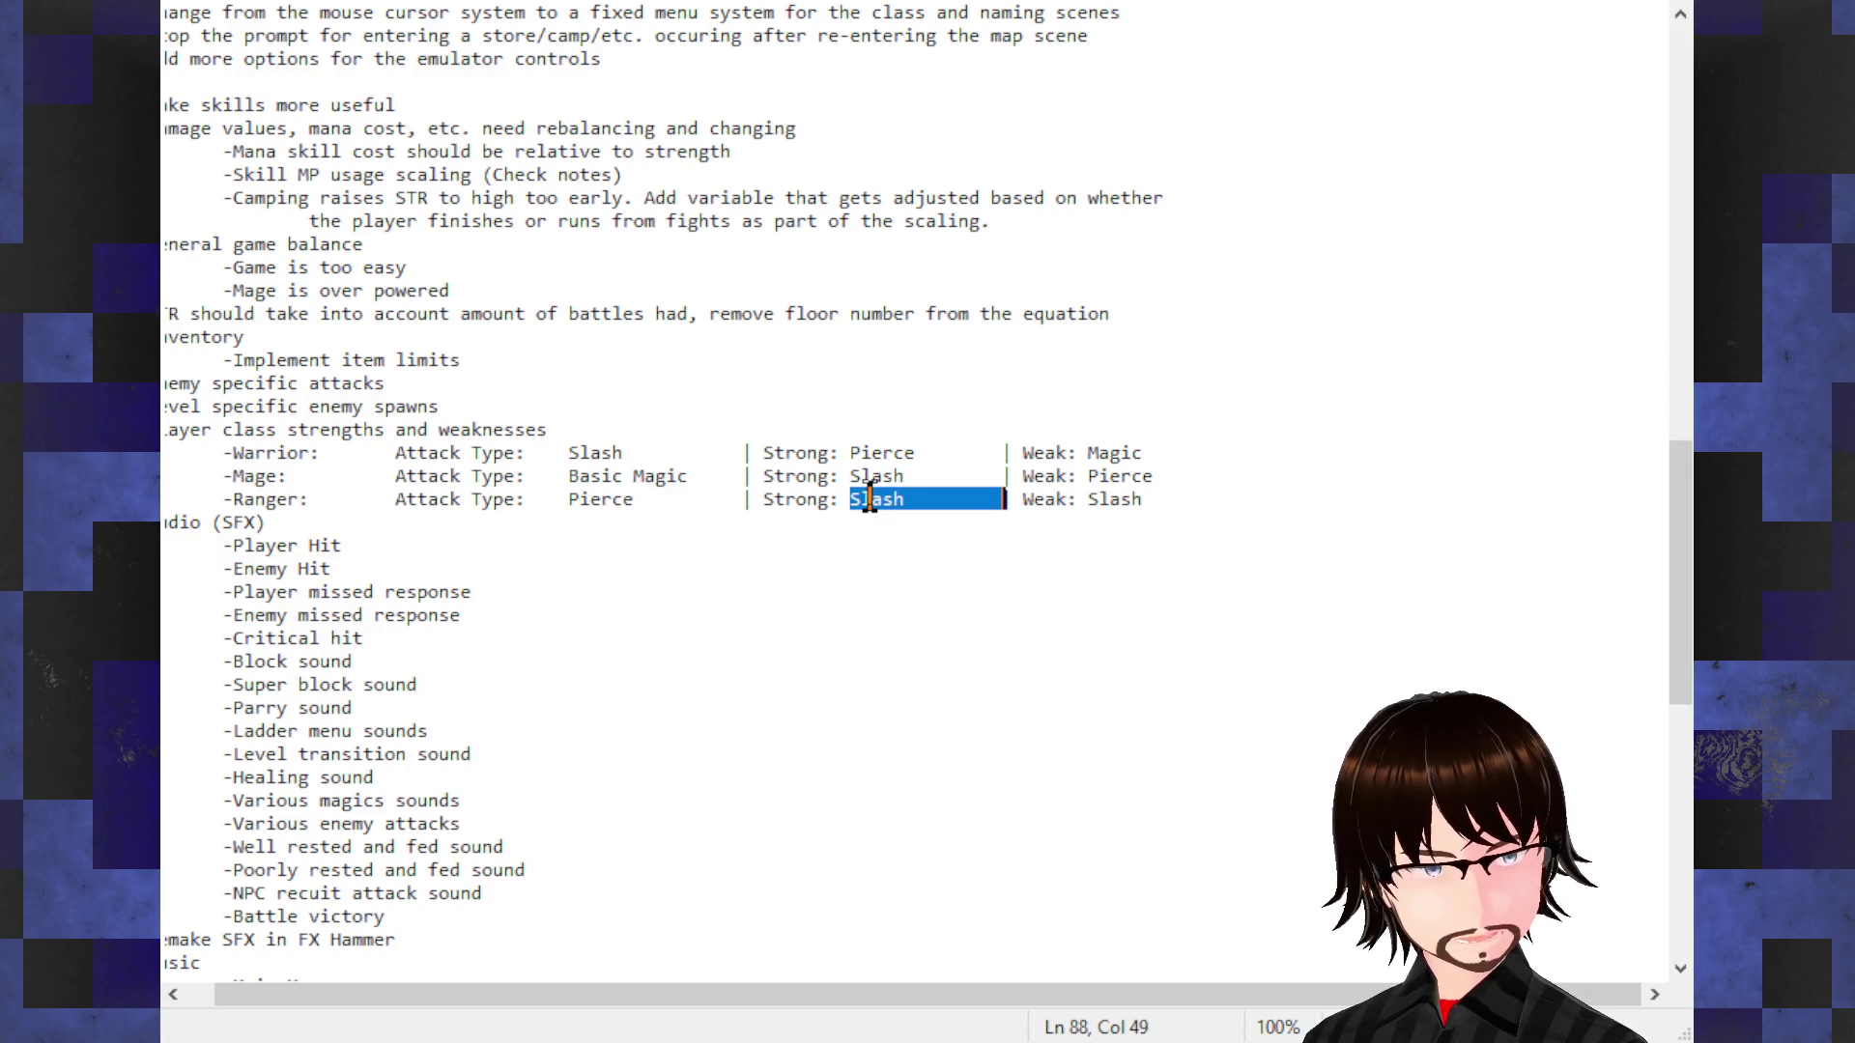
left_click(900, 500)
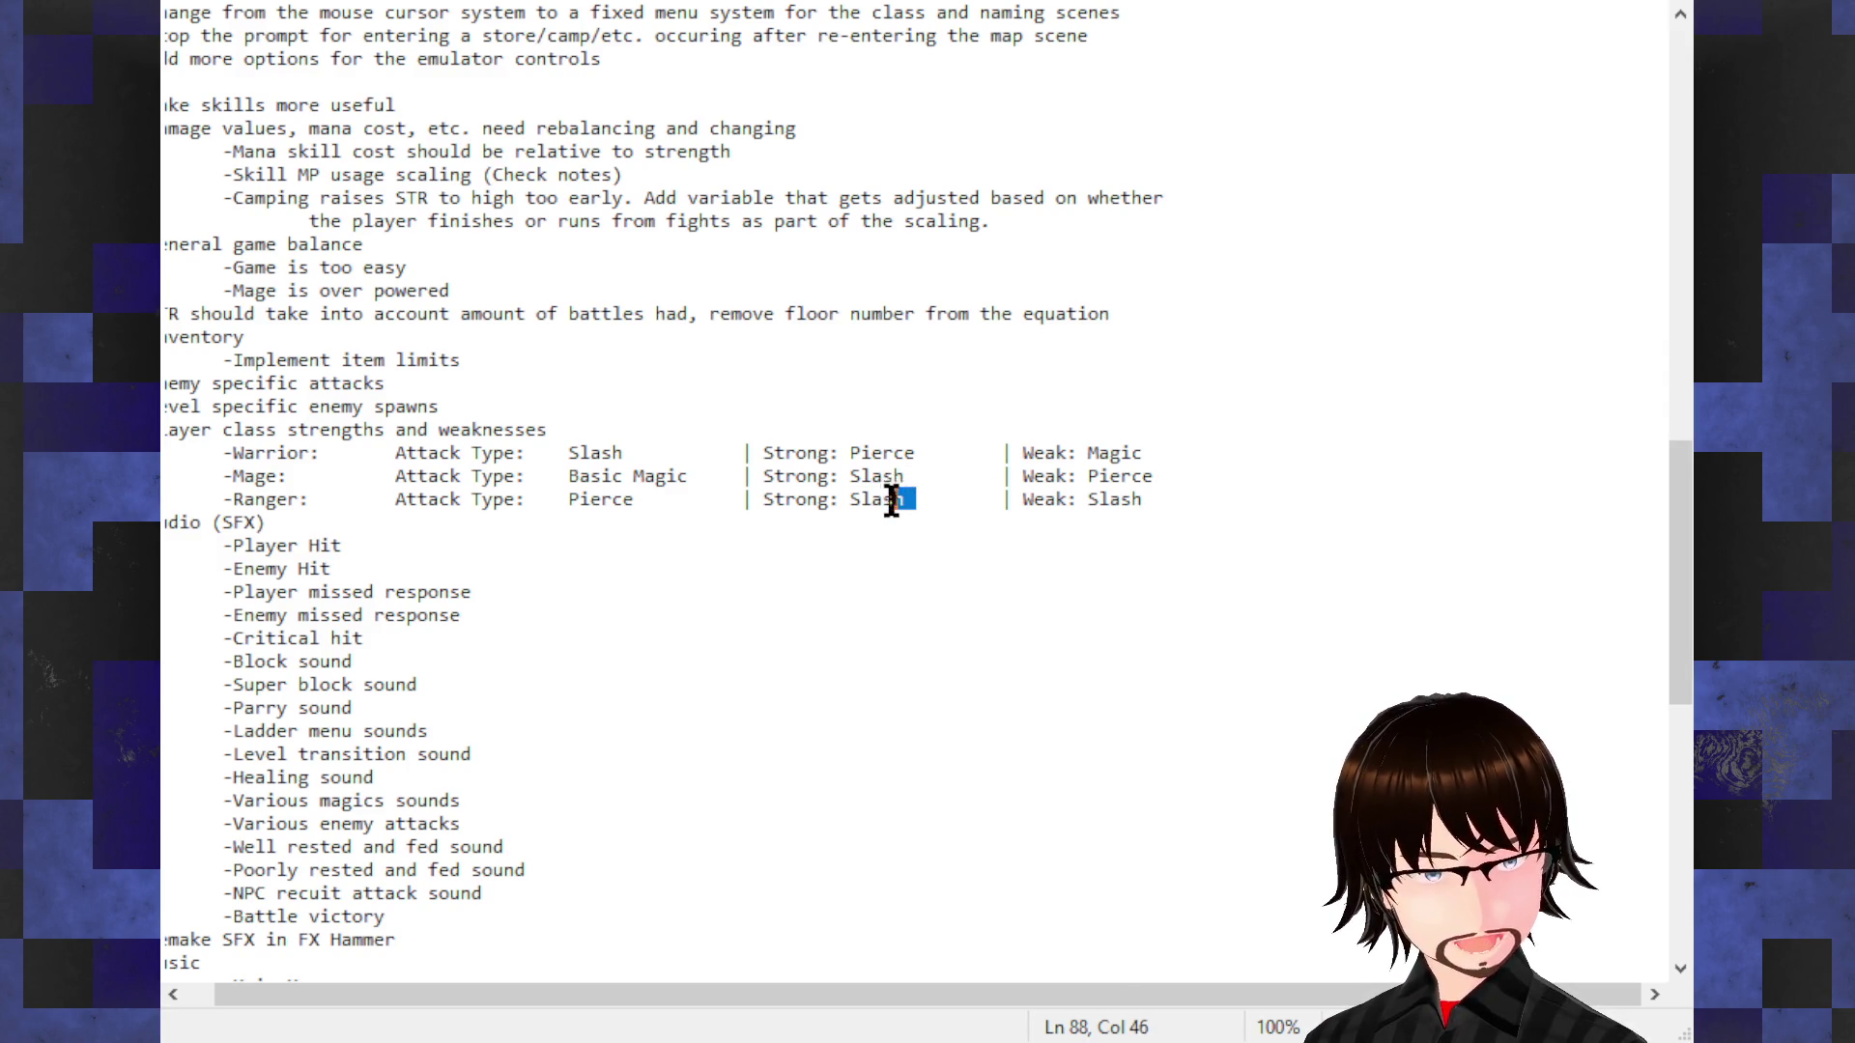
left_click_drag(905, 498, 849, 499)
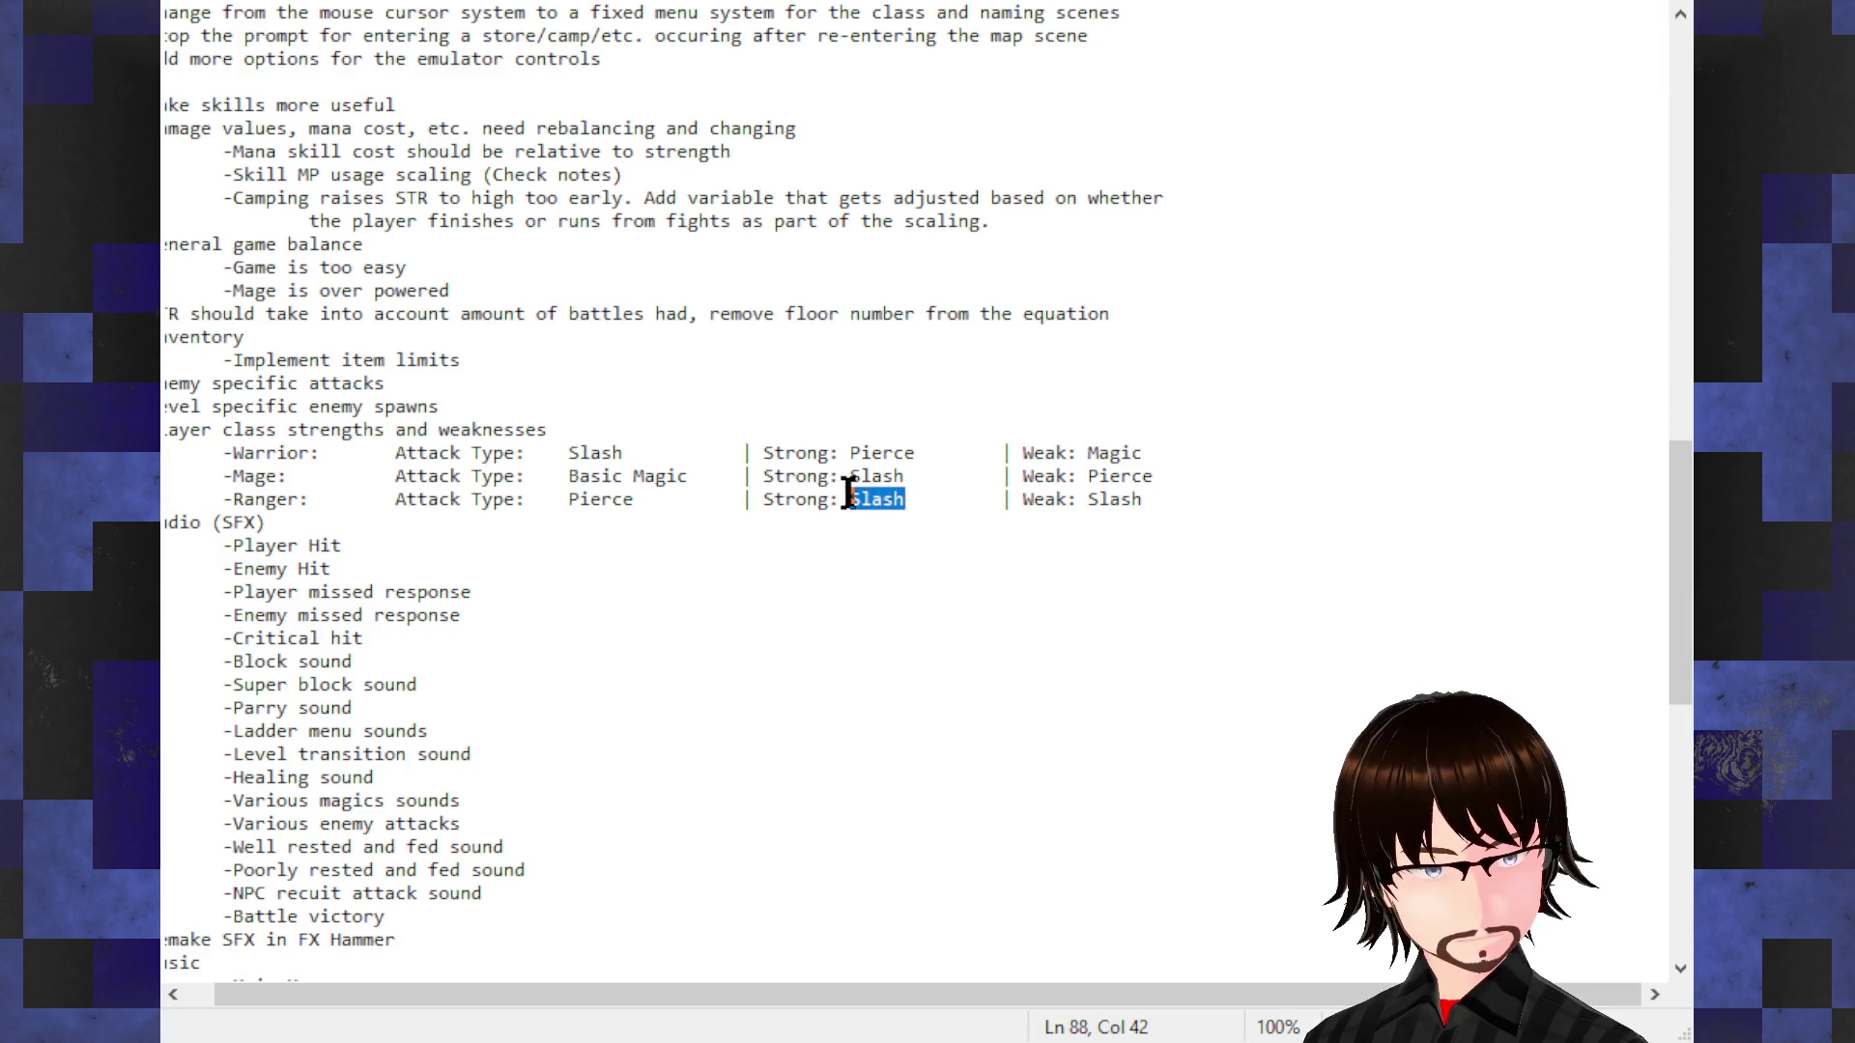
type("Ma   ")
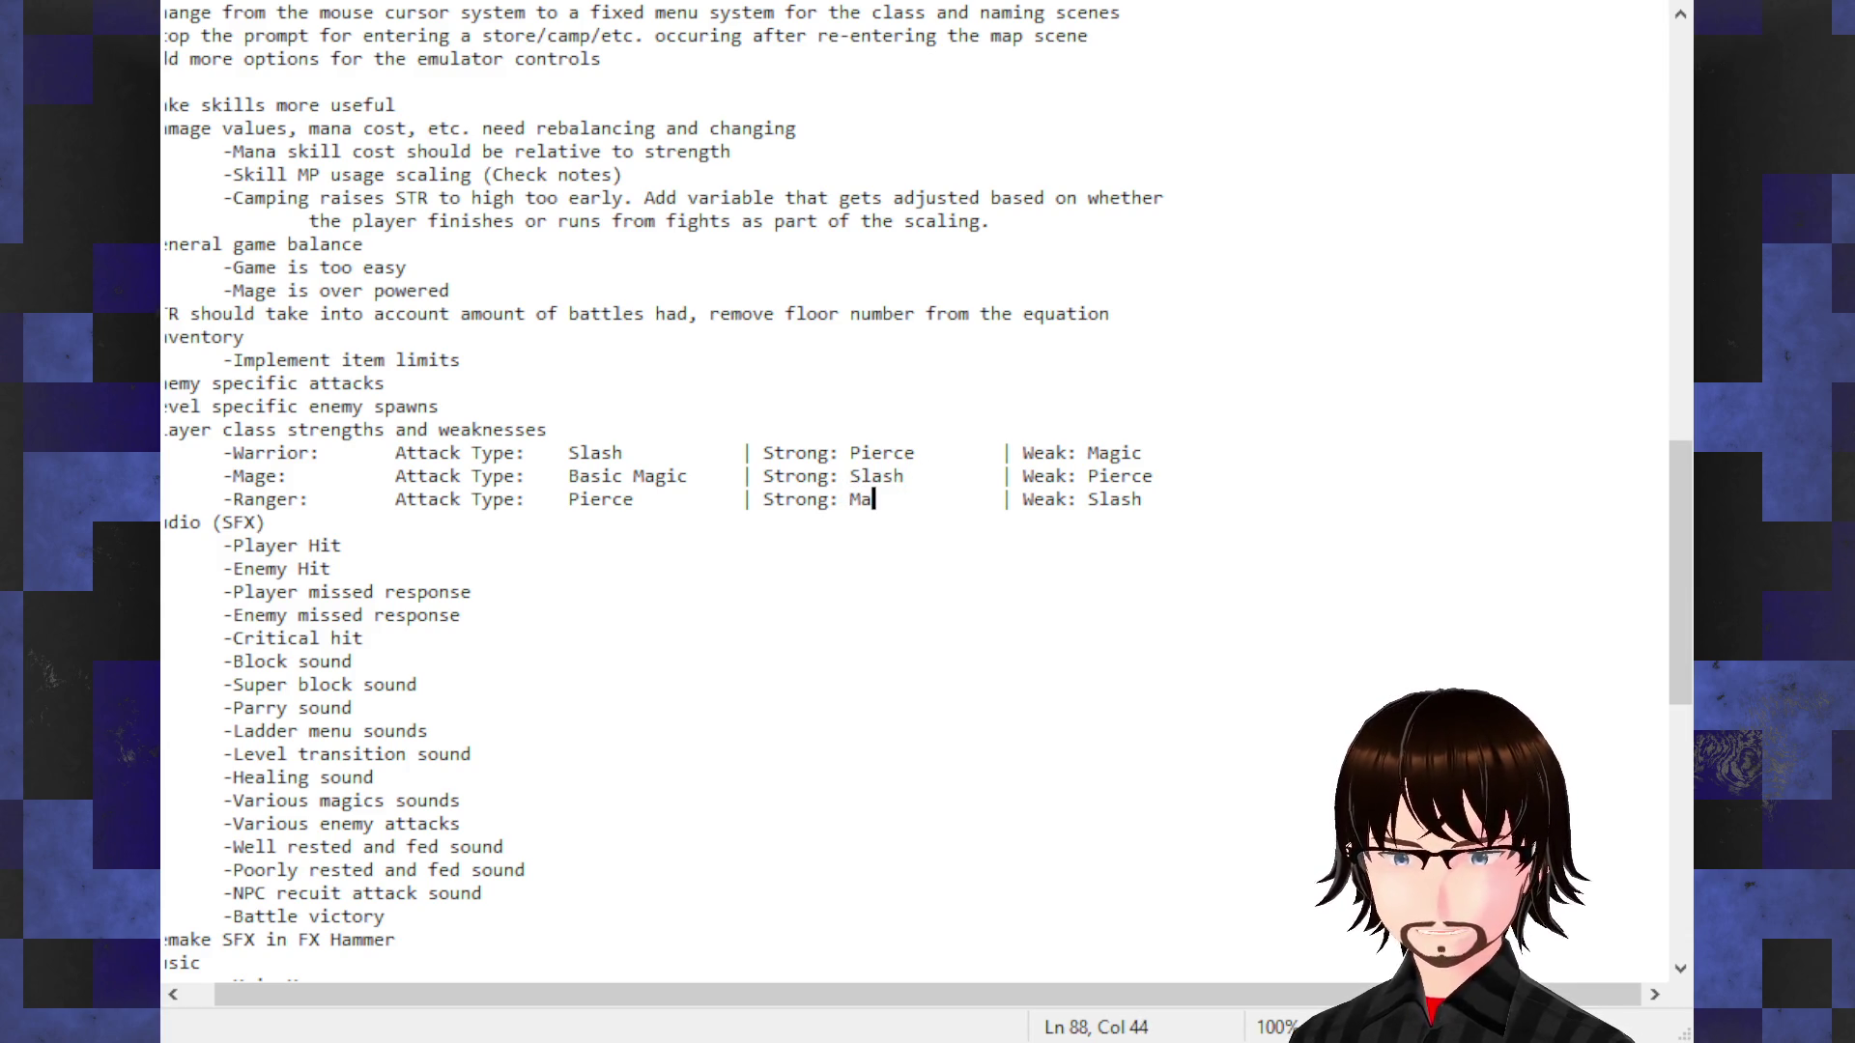
type("gic")
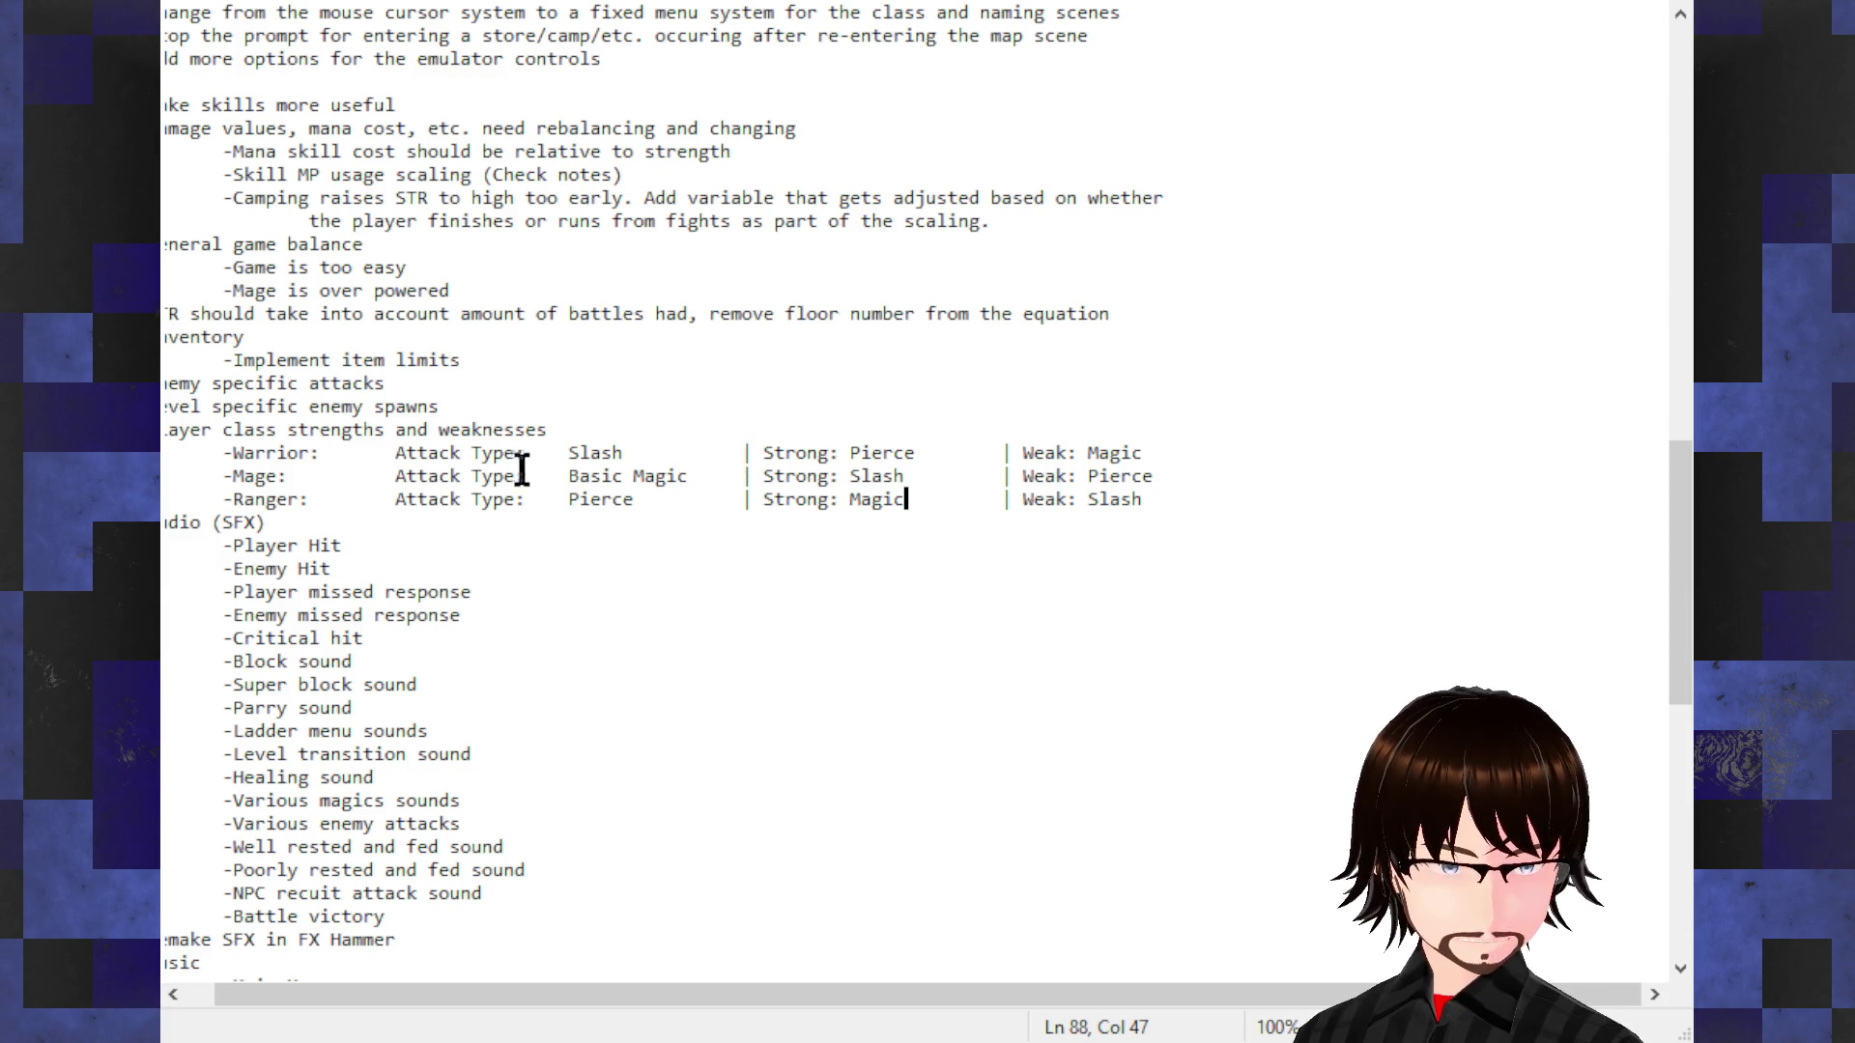
left_click(607, 475)
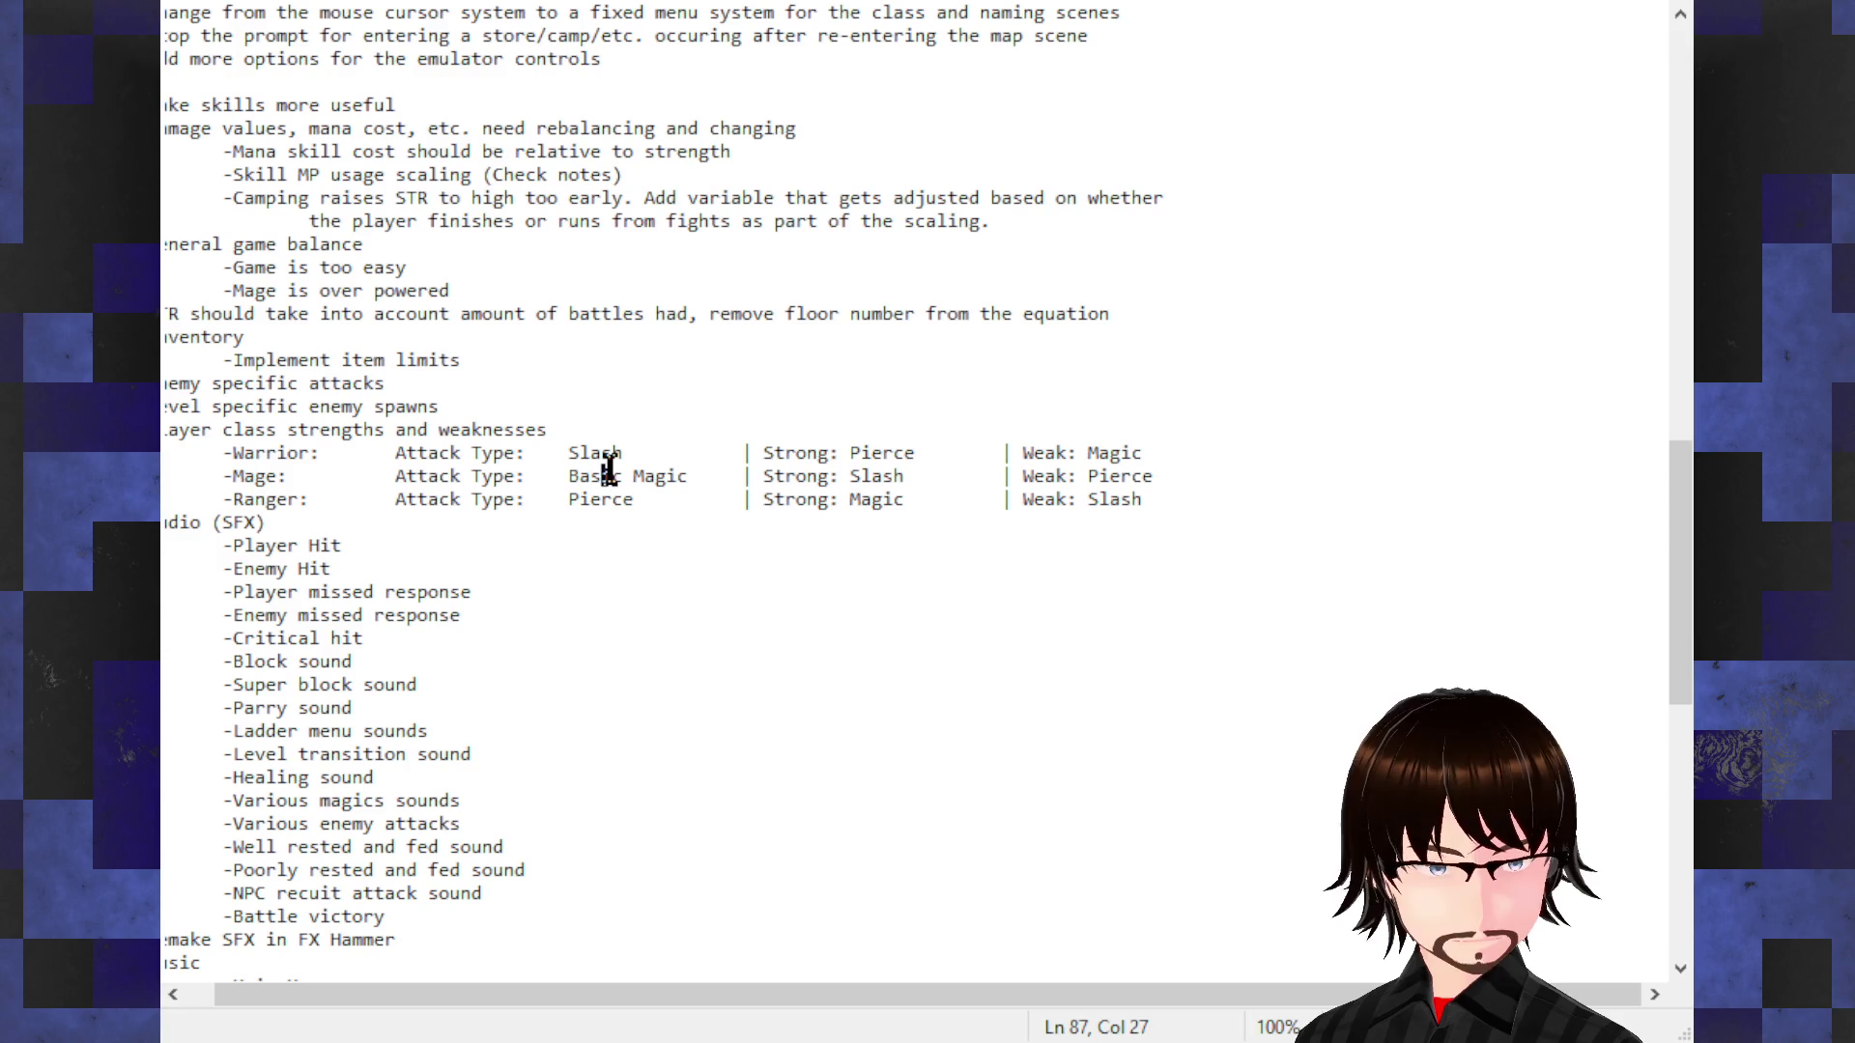
Step: Shorten the Mage's attack type from Basic Magic to Magic and realign its columns
left_click_drag(624, 476, 568, 475)
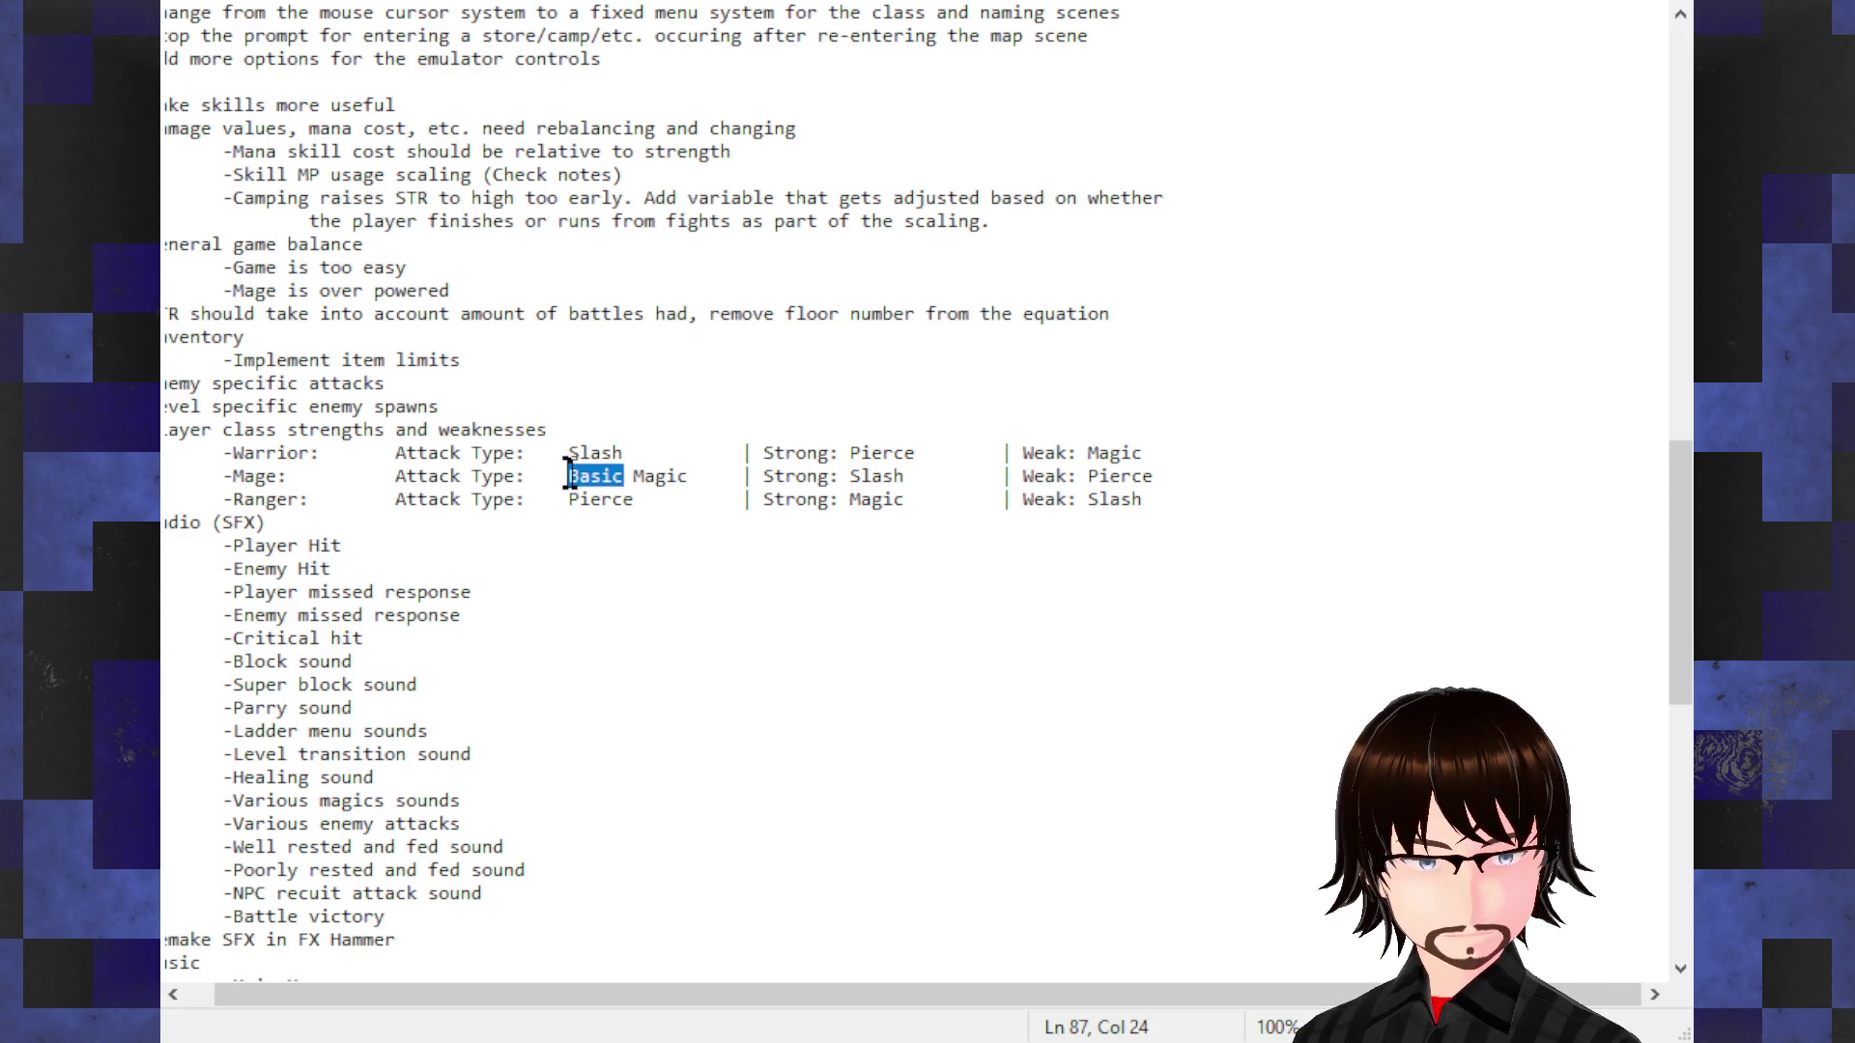
key("Delete")
double_click(606, 475)
type("Magic")
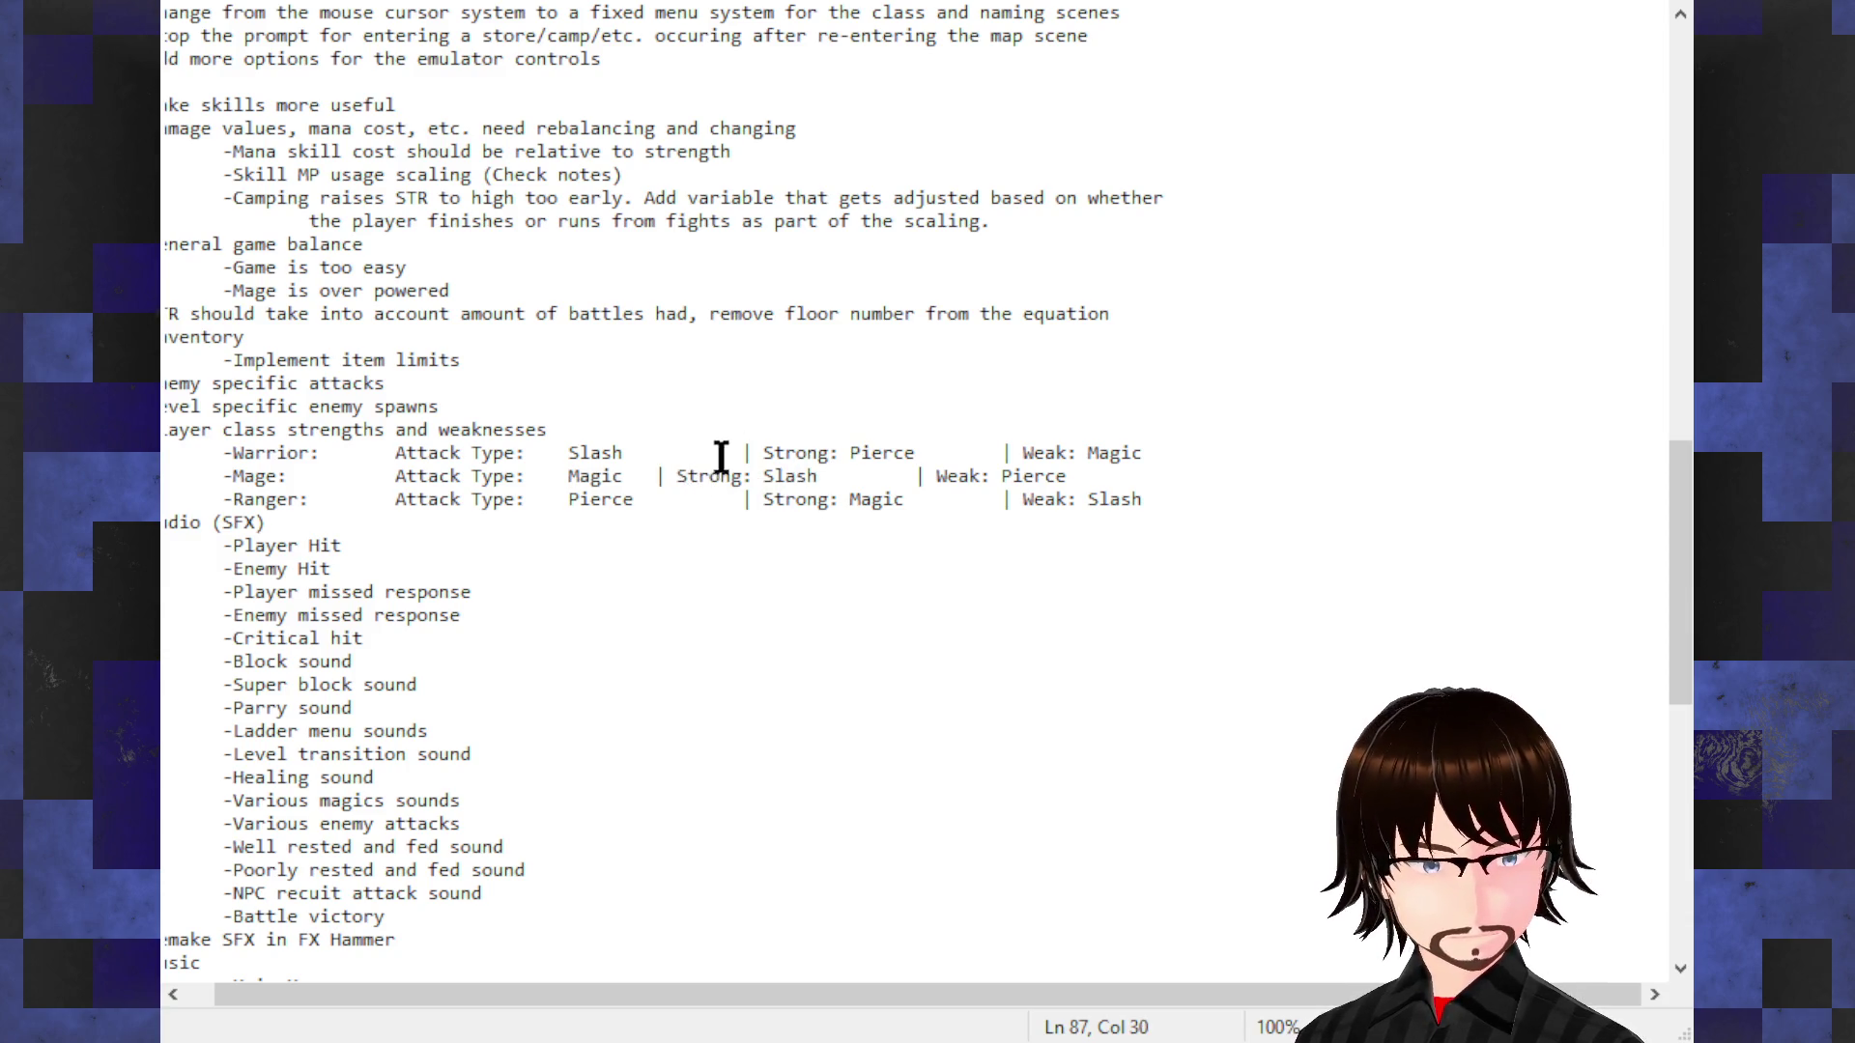
key("Tab")
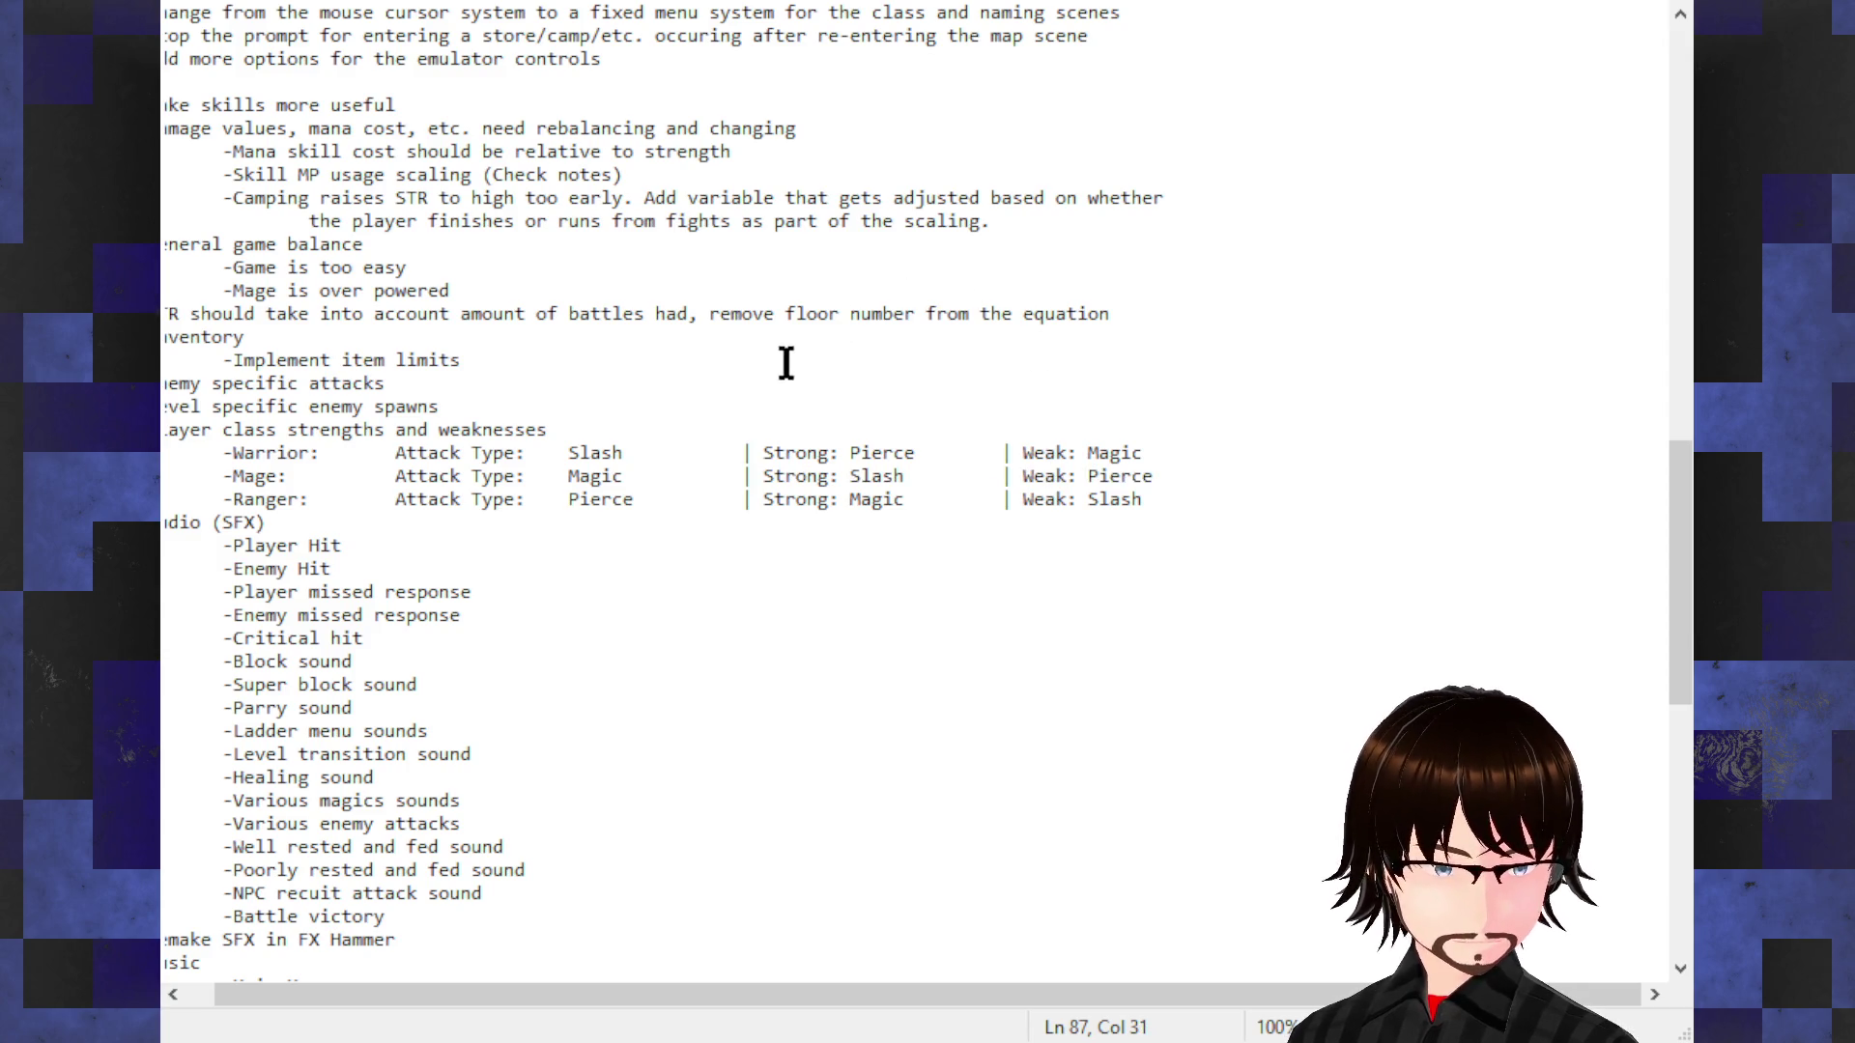
double_click(583, 475)
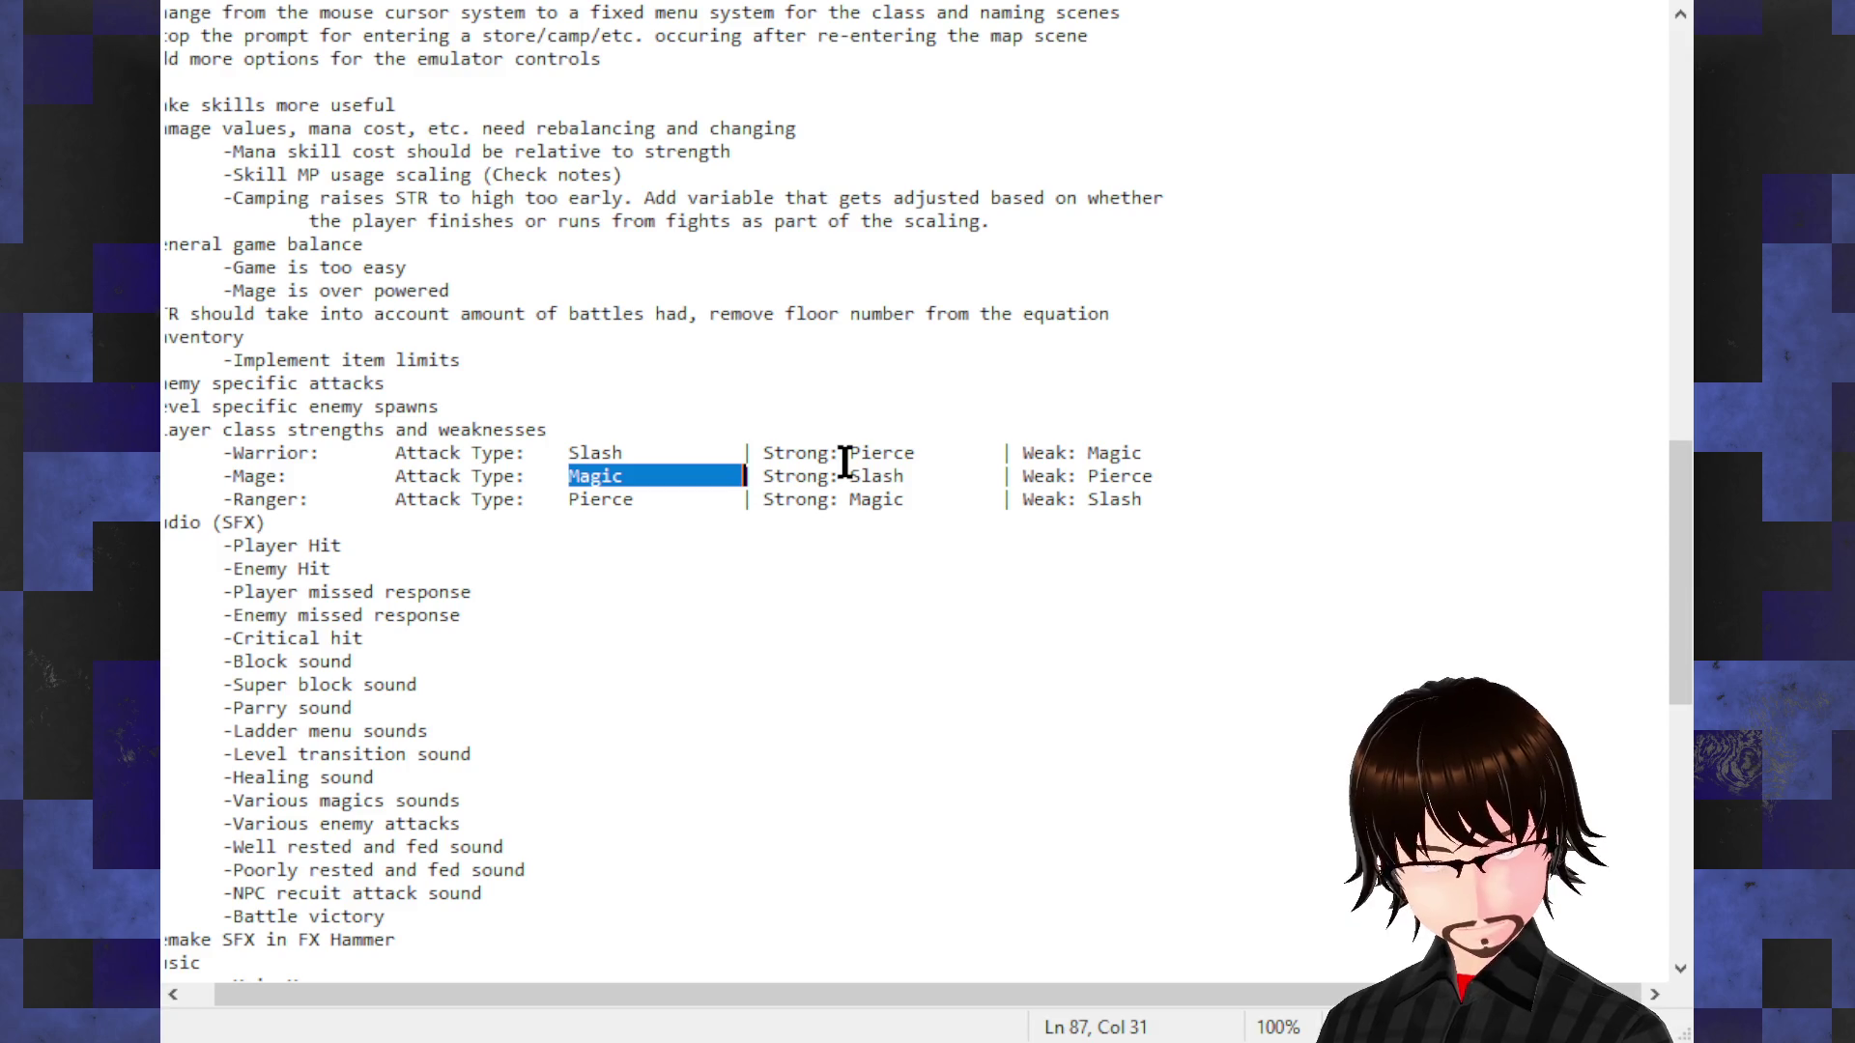
scroll(844, 461, "left", 1)
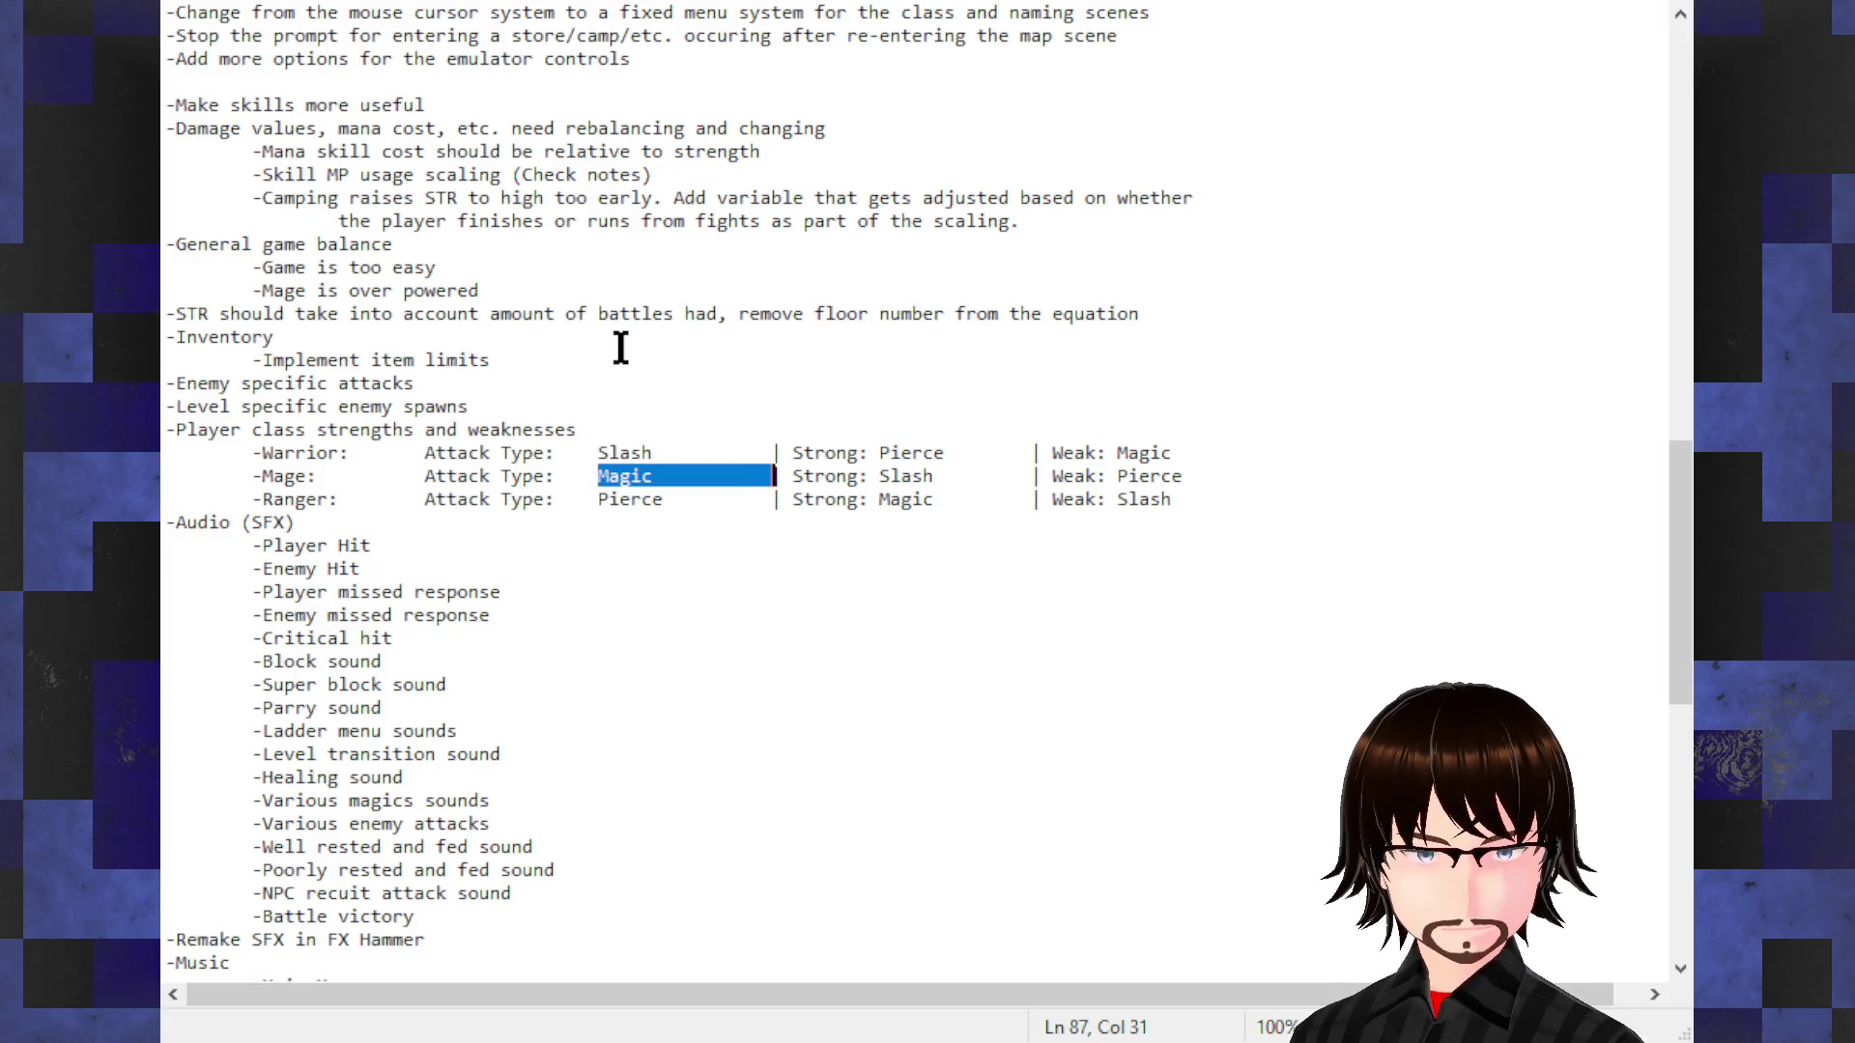
mouse_move(273, 383)
left_mouse_down()
mouse_move(308, 383)
mouse_move(168, 383)
left_mouse_up()
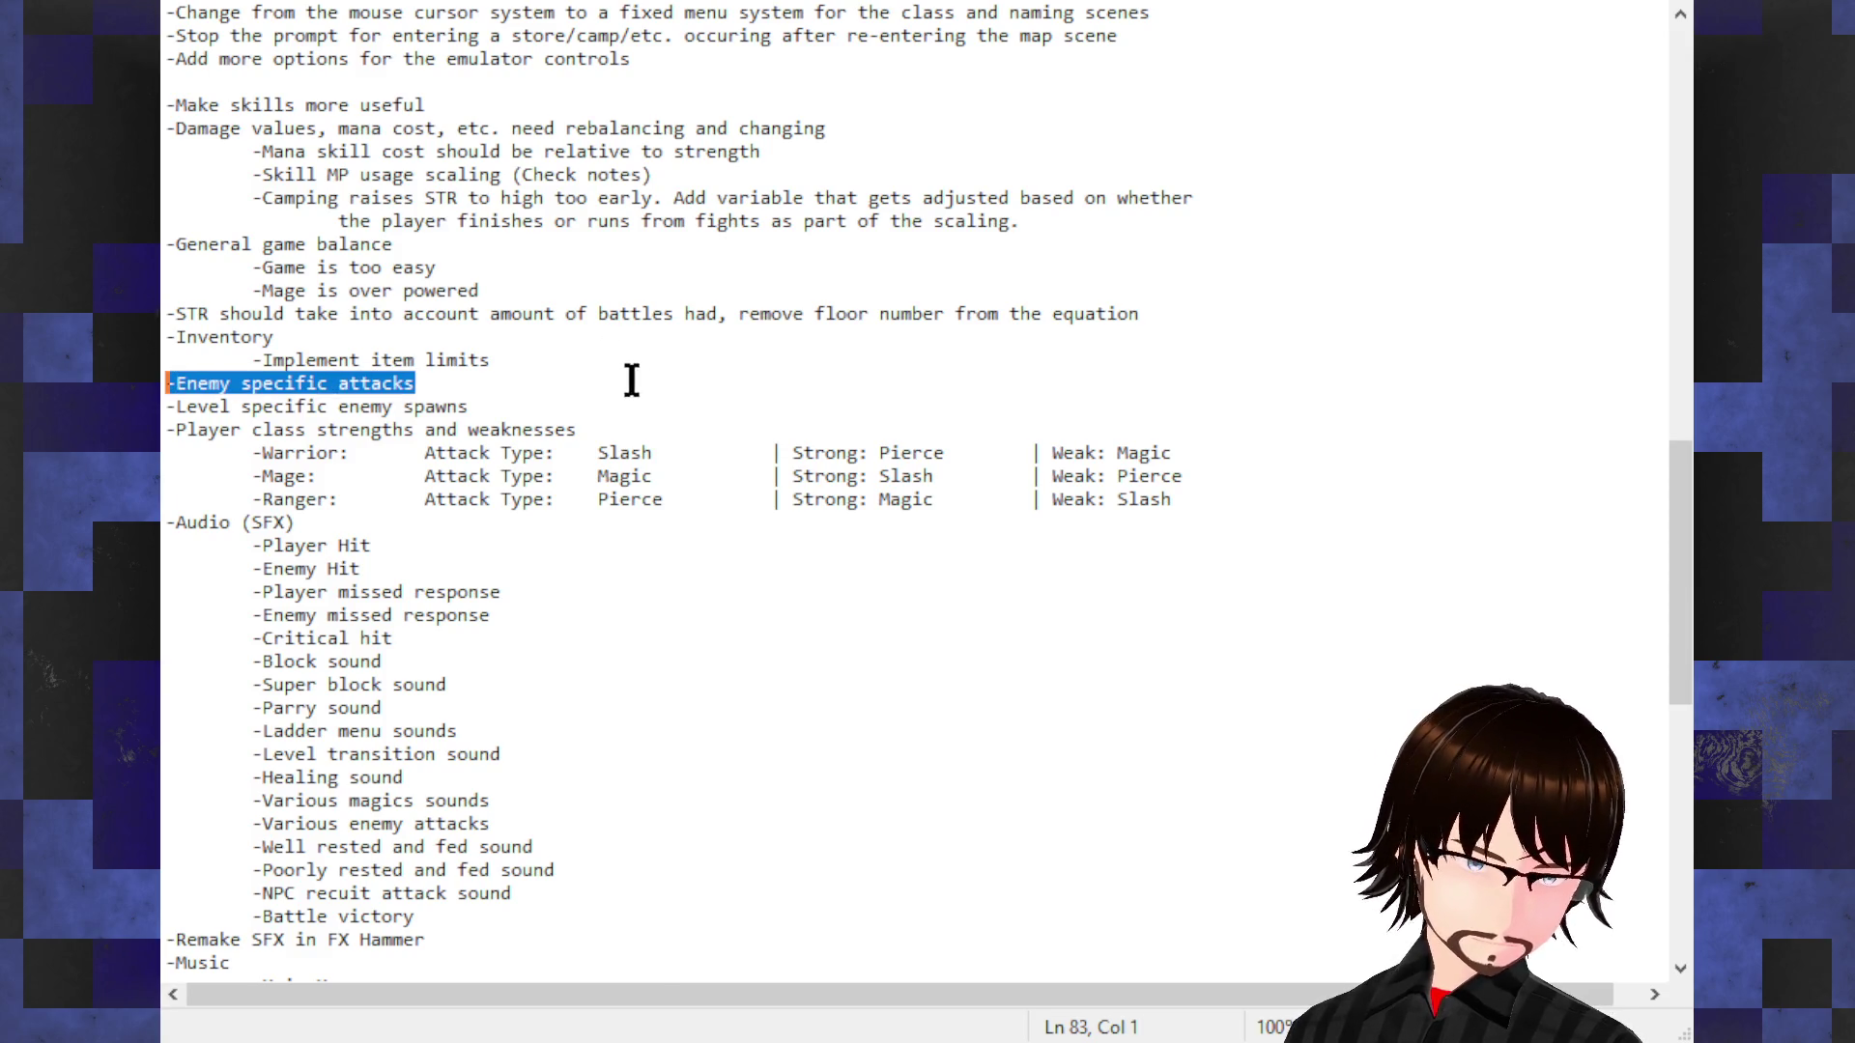
left_click(511, 392)
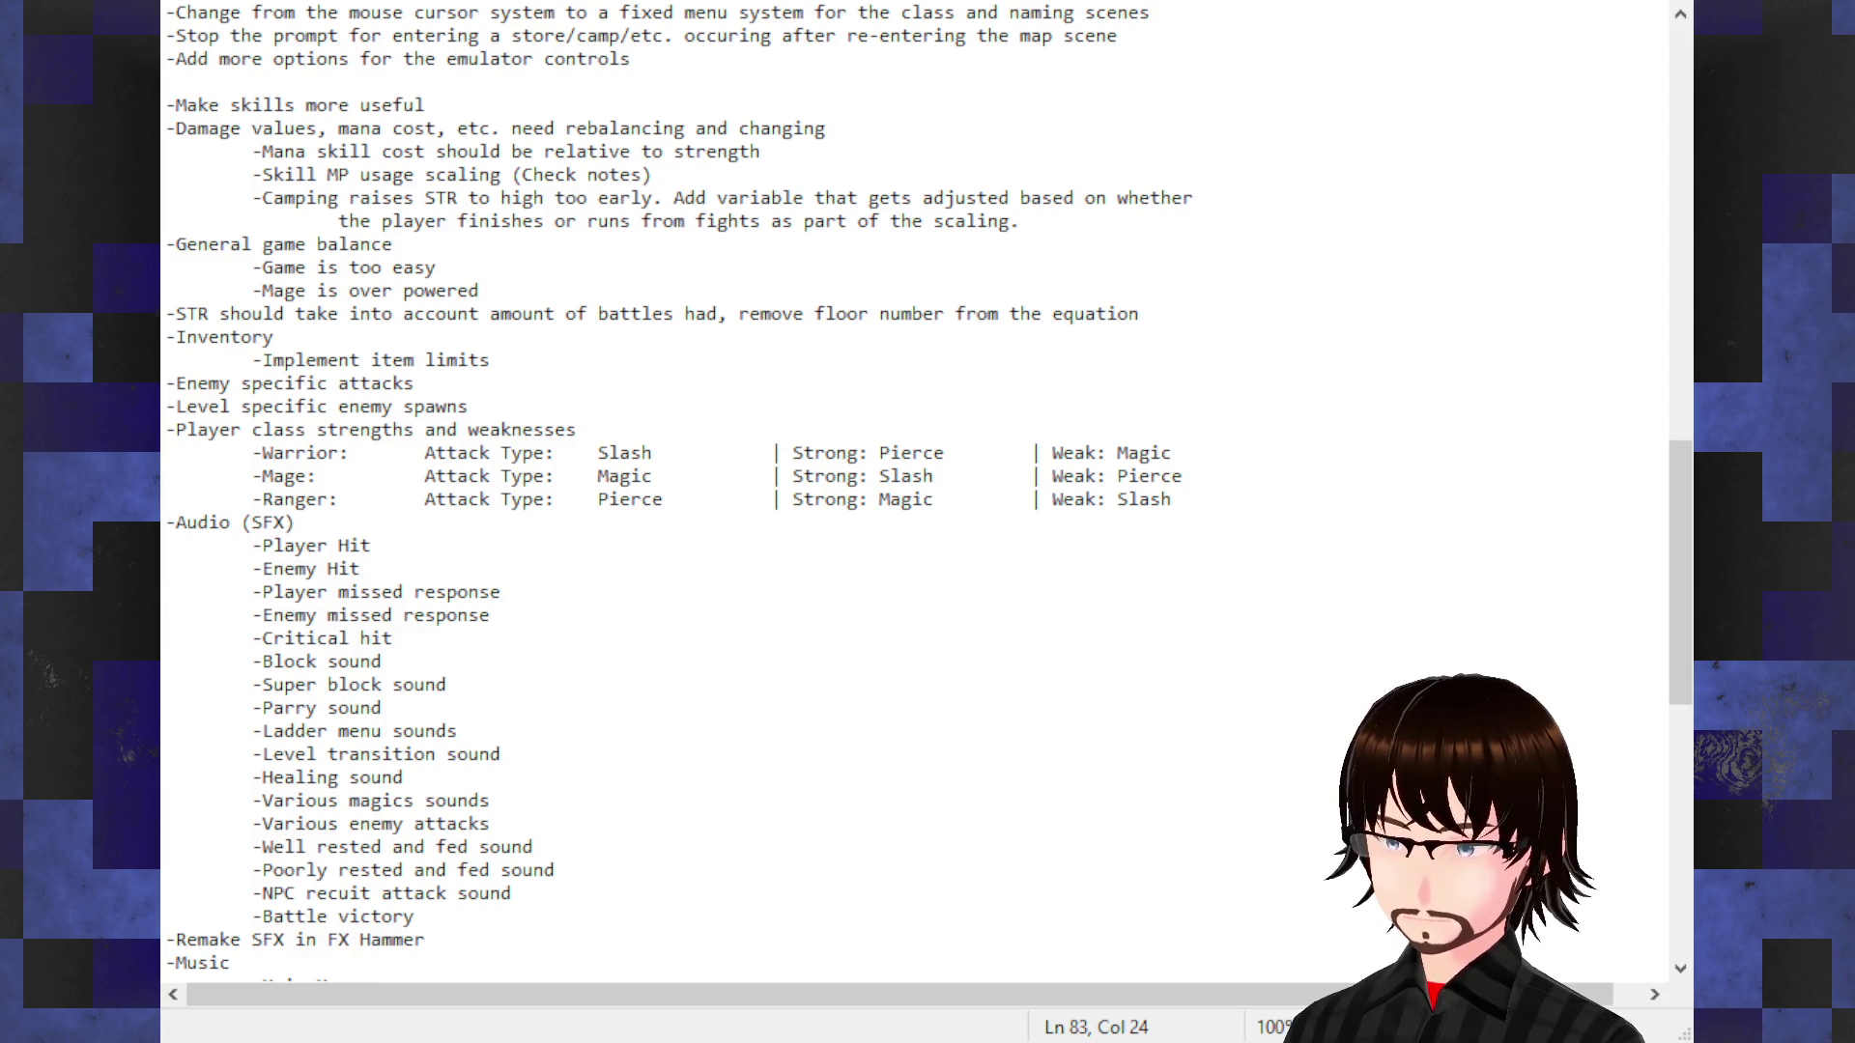
Step: Review the notes file around the camping STR note and Level specific enemy spawns line
left_click(404, 199)
left_click(649, 411)
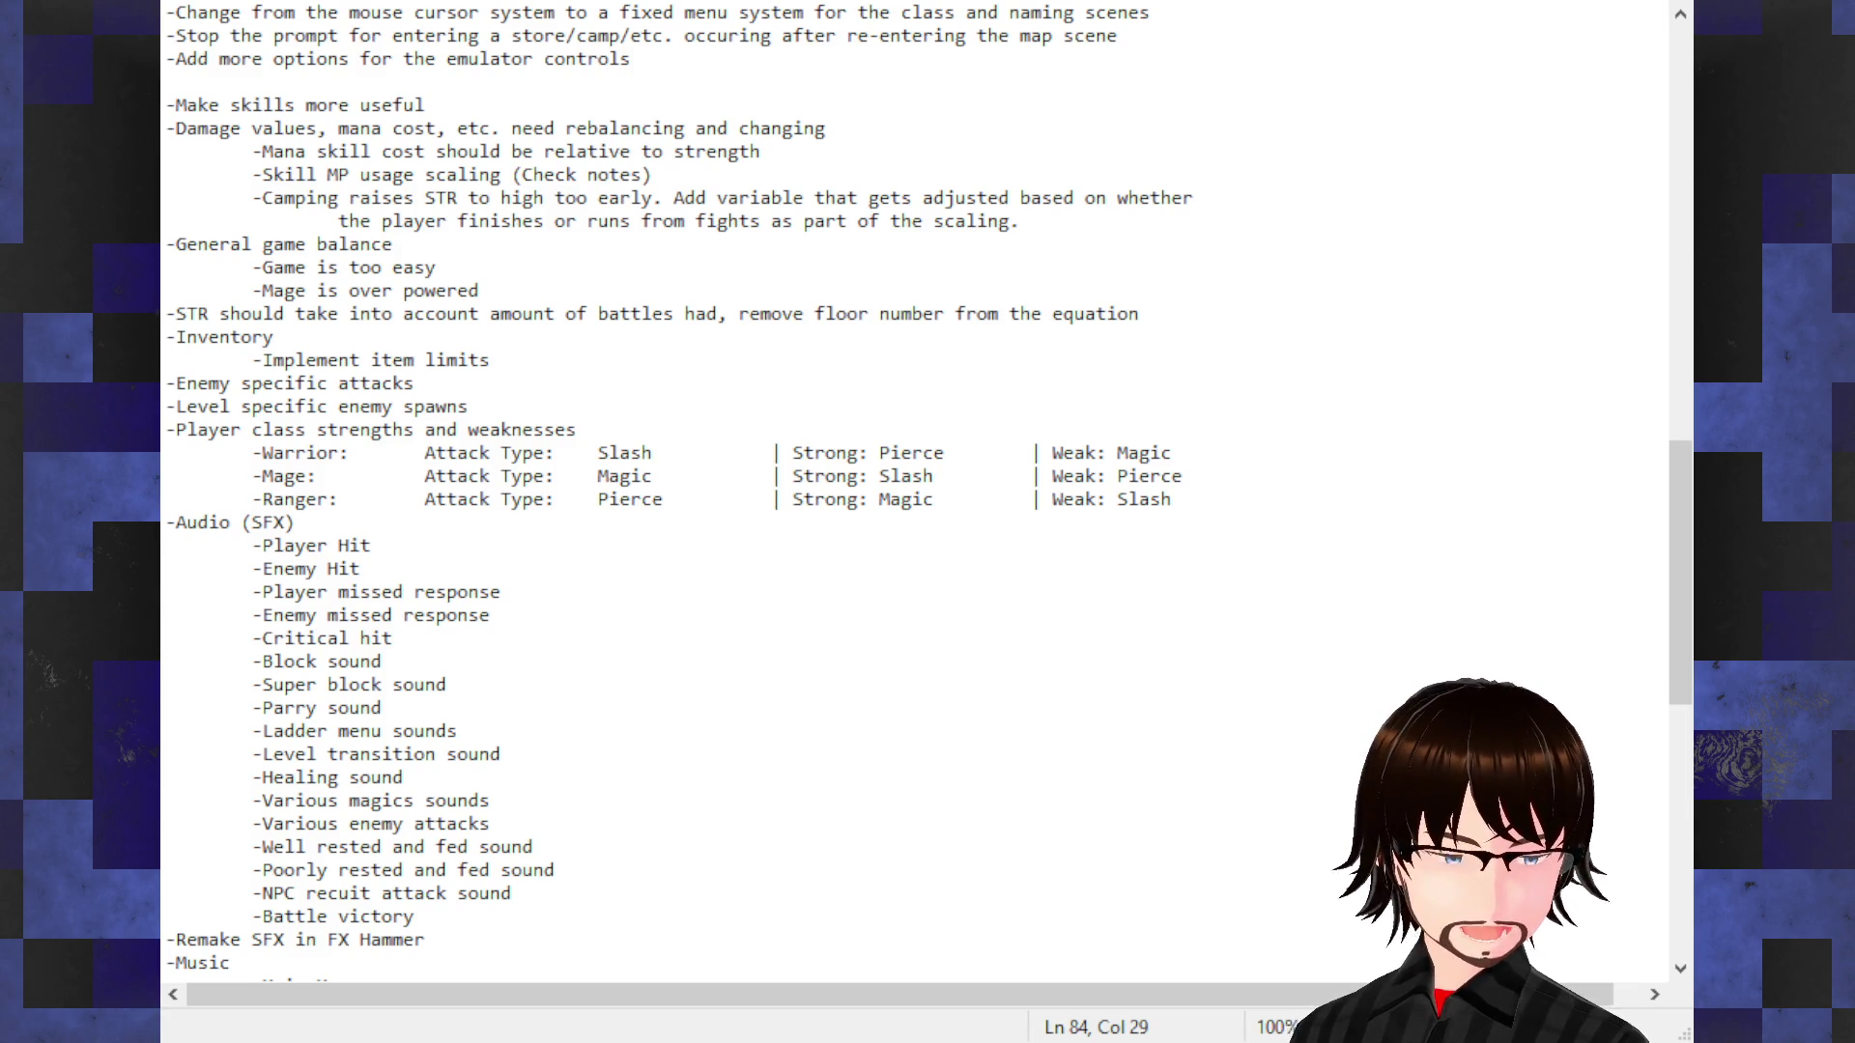
scroll(928, 494, "down", 4)
scroll(928, 493, "down", 2)
scroll(927, 494, "up", 7)
scroll(927, 493, "up", 5)
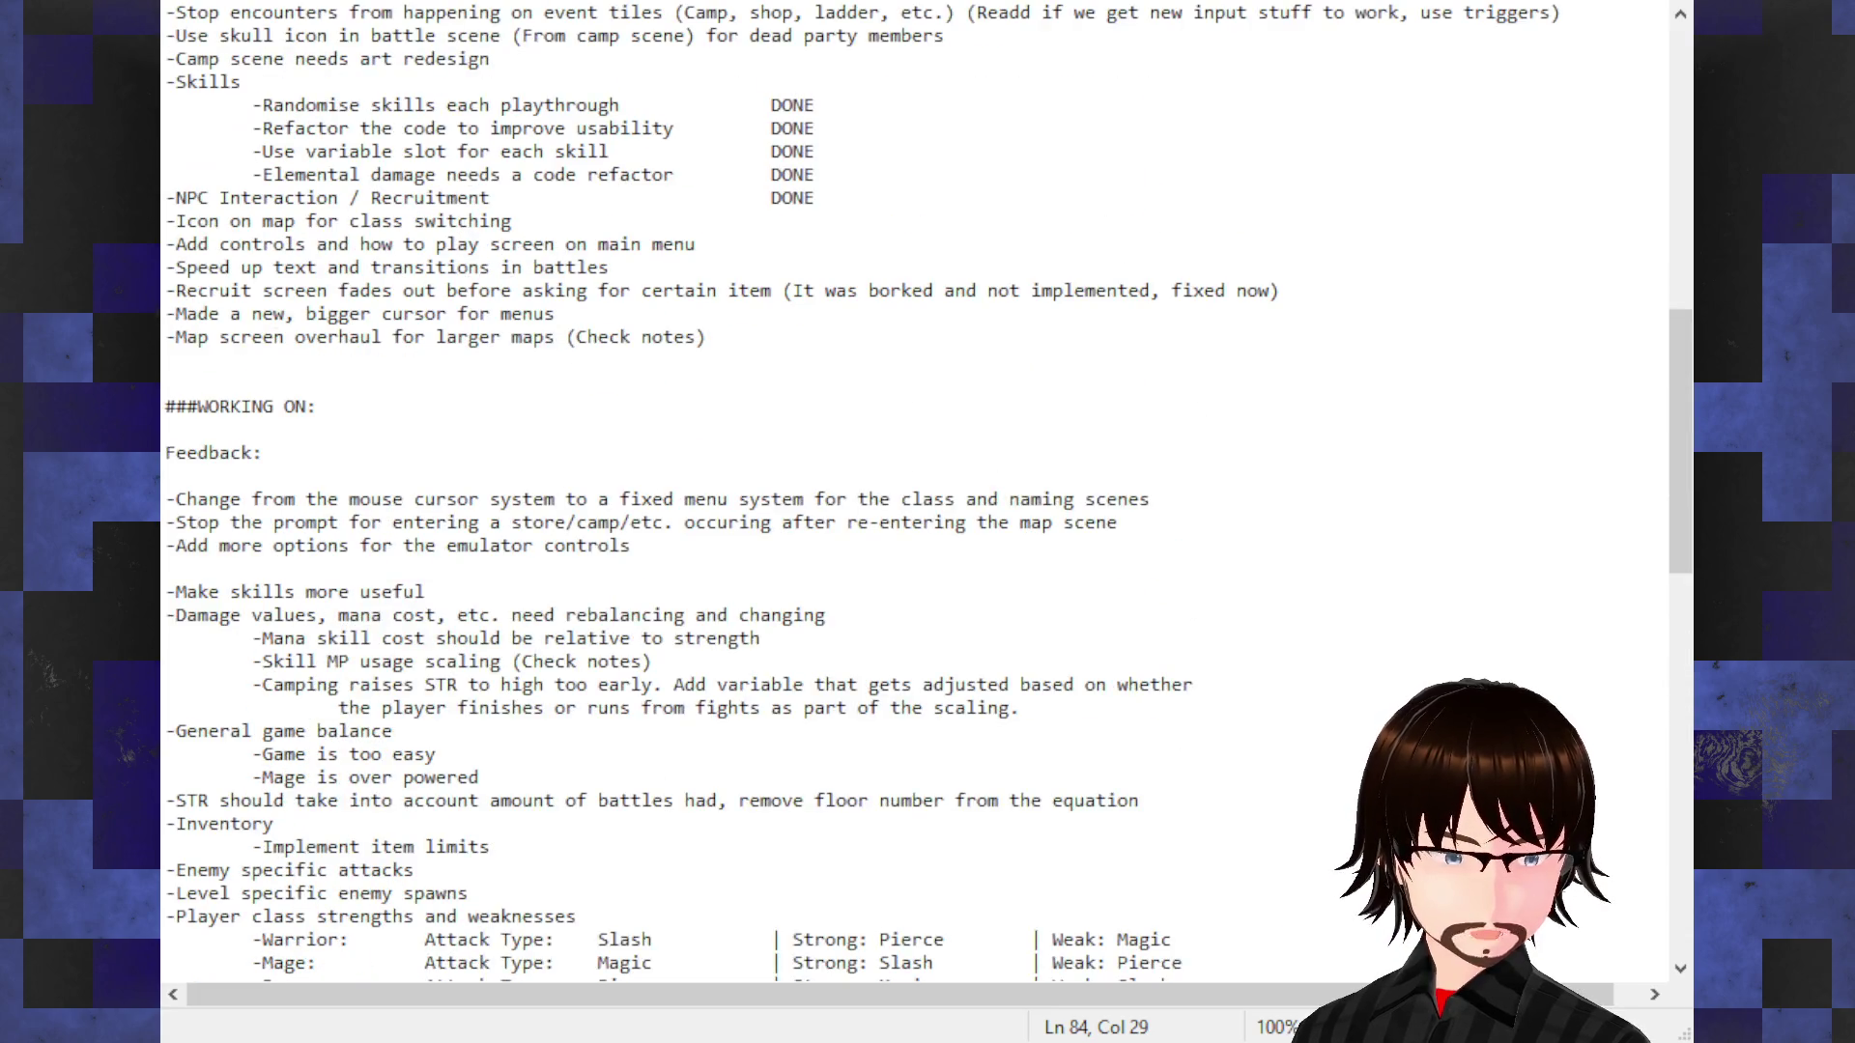
scroll(929, 494, "up", 5)
Step: Hide the notes window to reveal the stream background
key("alt+Tab")
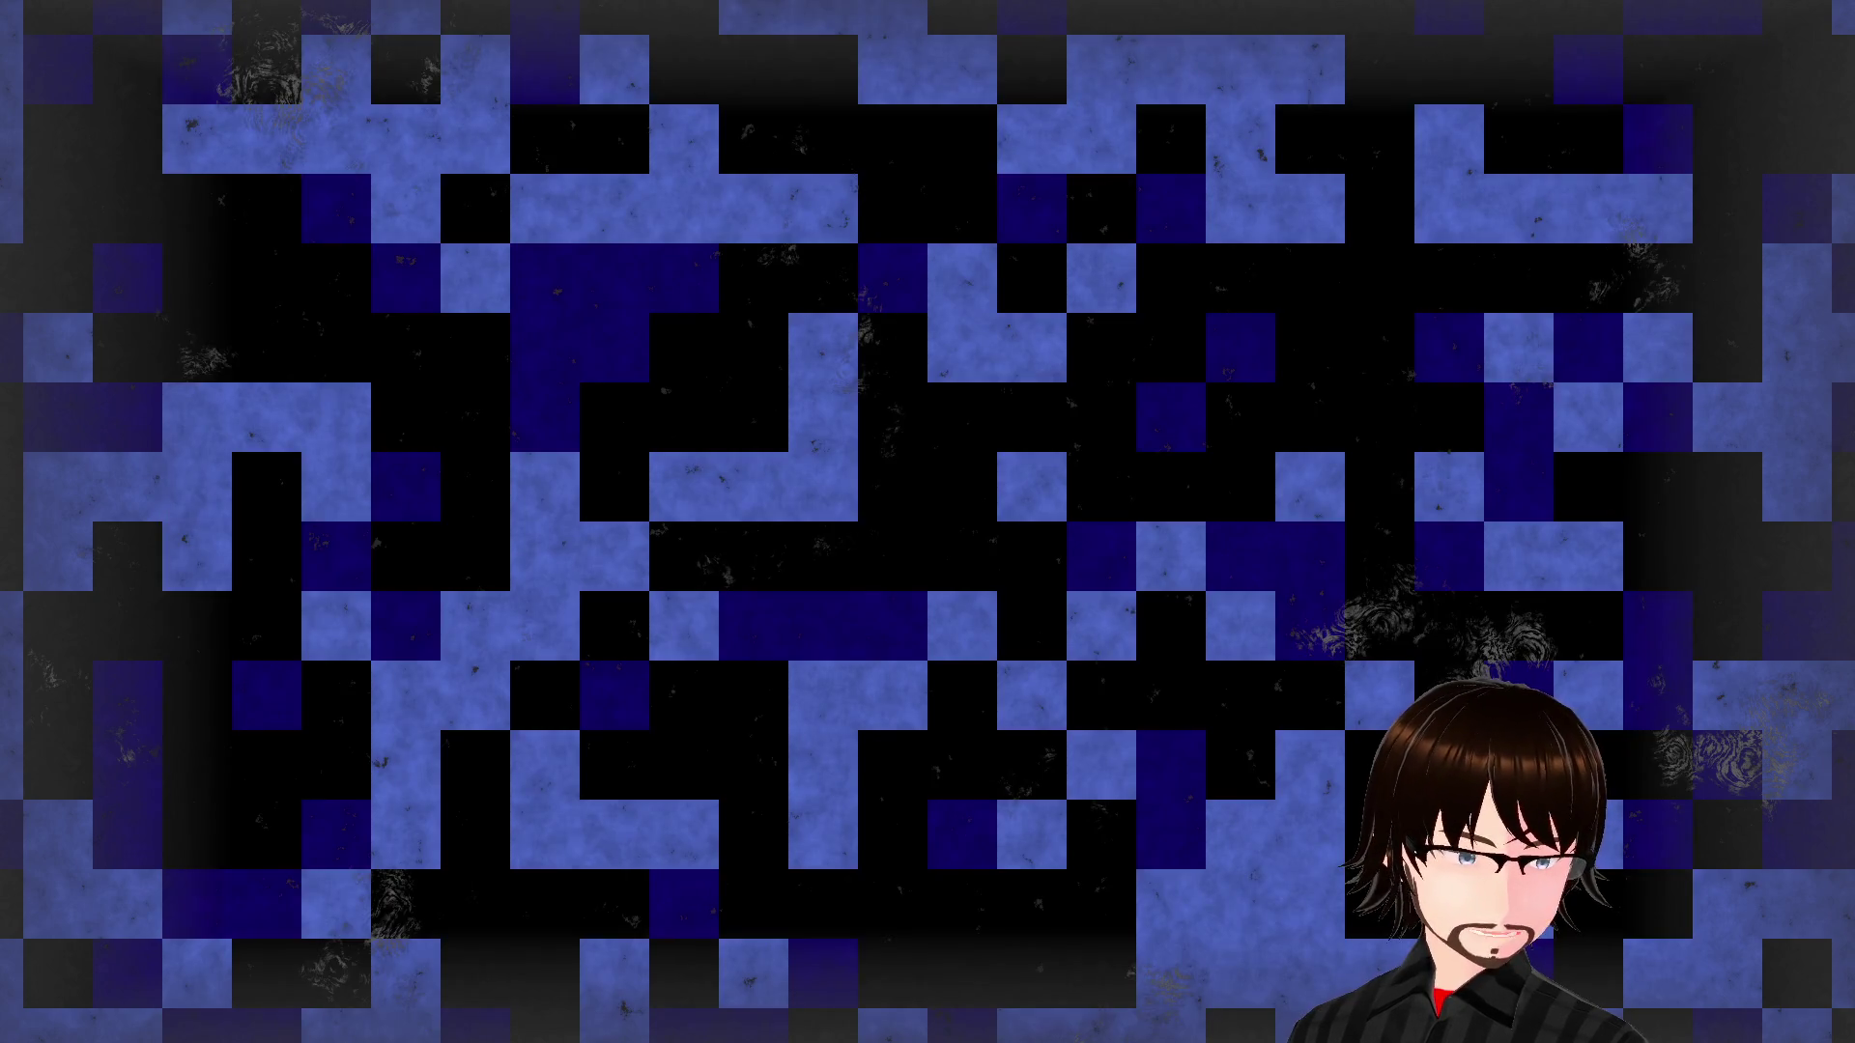